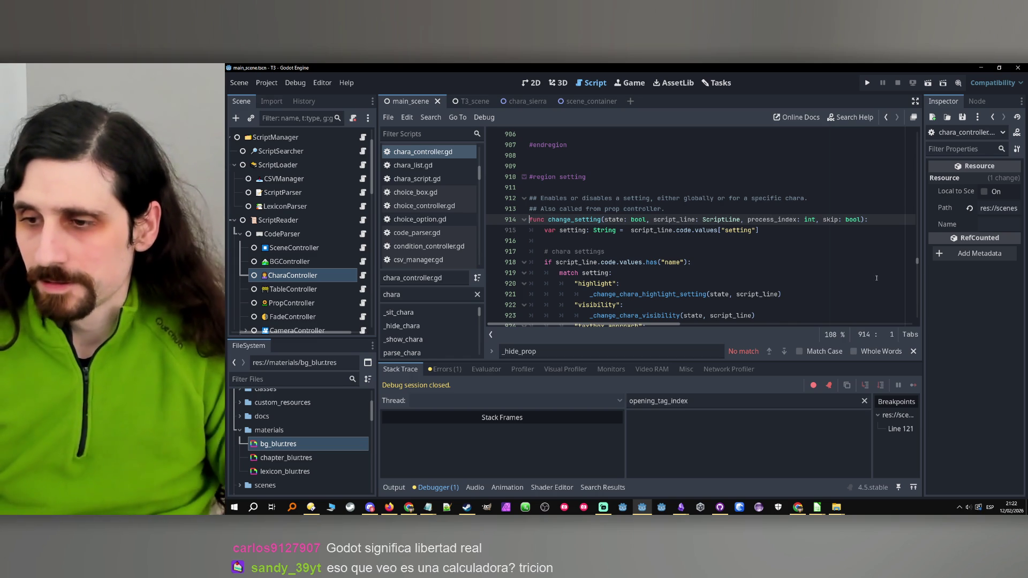
# Inspect the change_setting function definition and its process_index parameter.
pyautogui.click(811, 230)
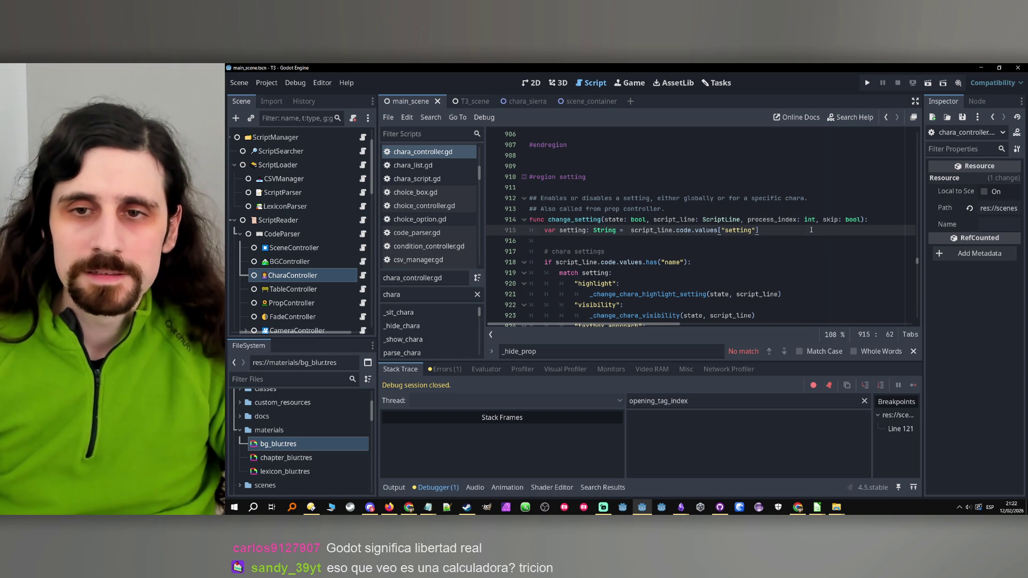
pyautogui.doubleClick(589, 220)
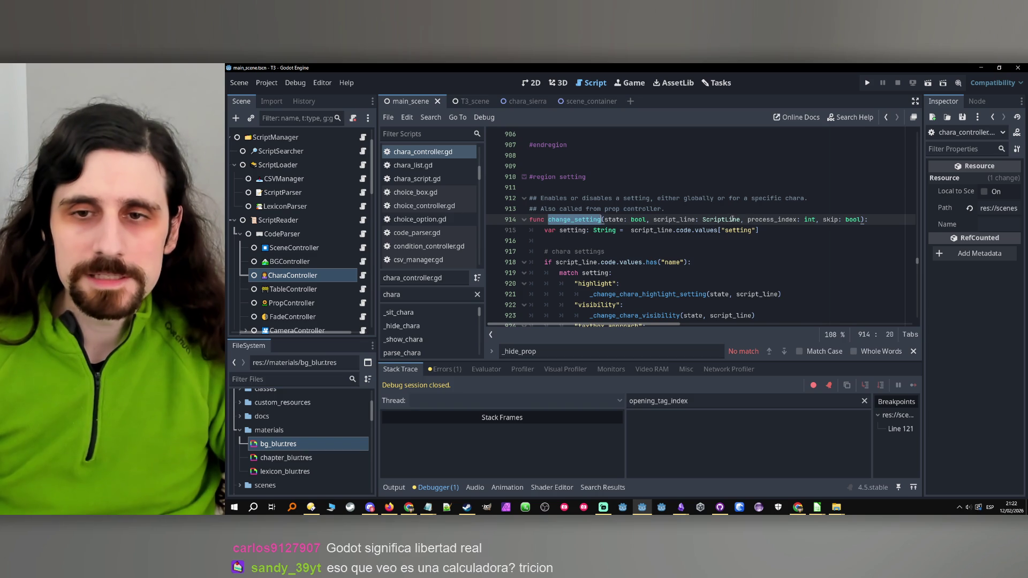
pyautogui.doubleClick(771, 220)
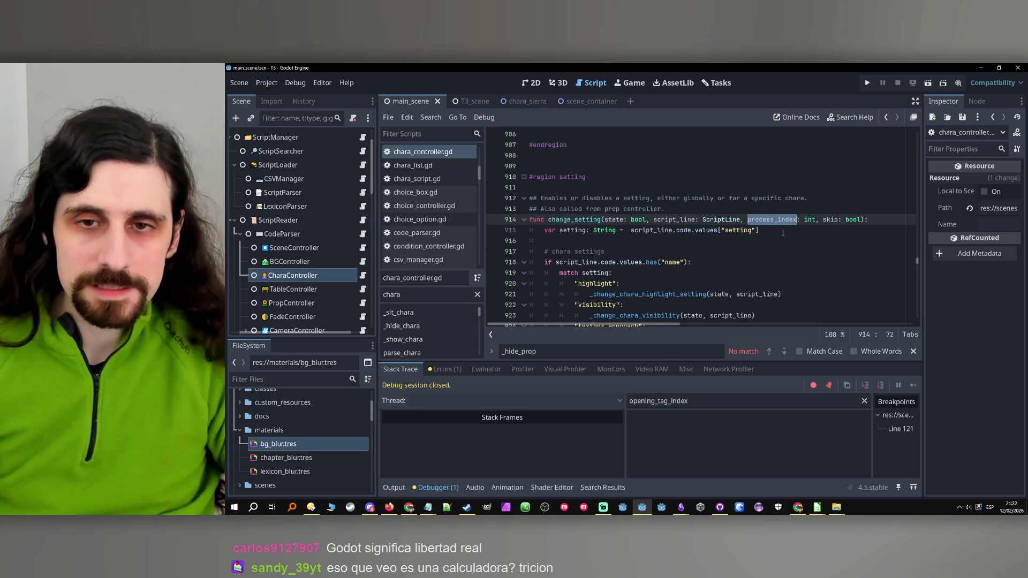
pyautogui.click(783, 234)
pyautogui.scroll(-2, 783, 233)
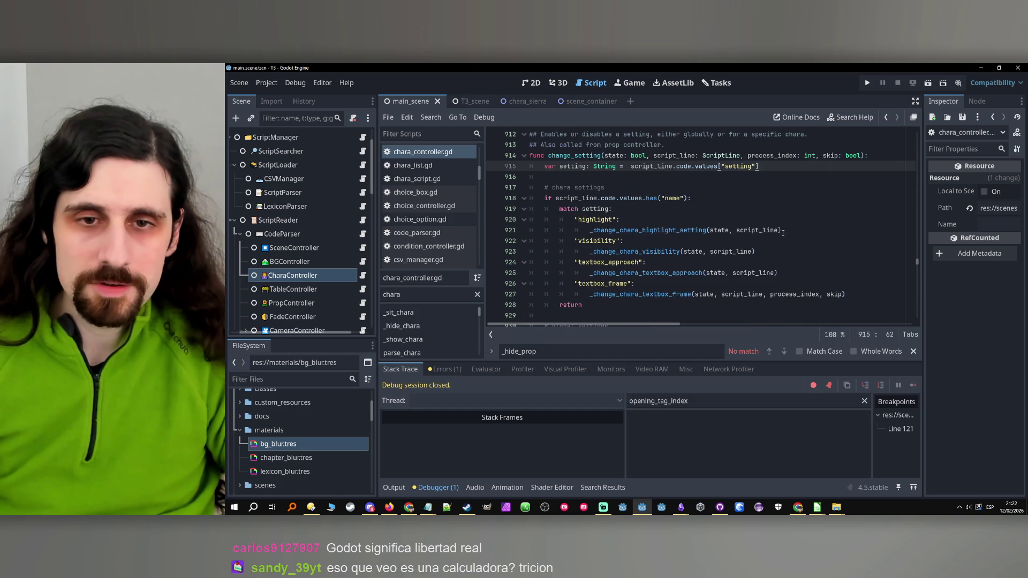
pyautogui.scroll(3, 783, 233)
pyautogui.scroll(-3, 783, 233)
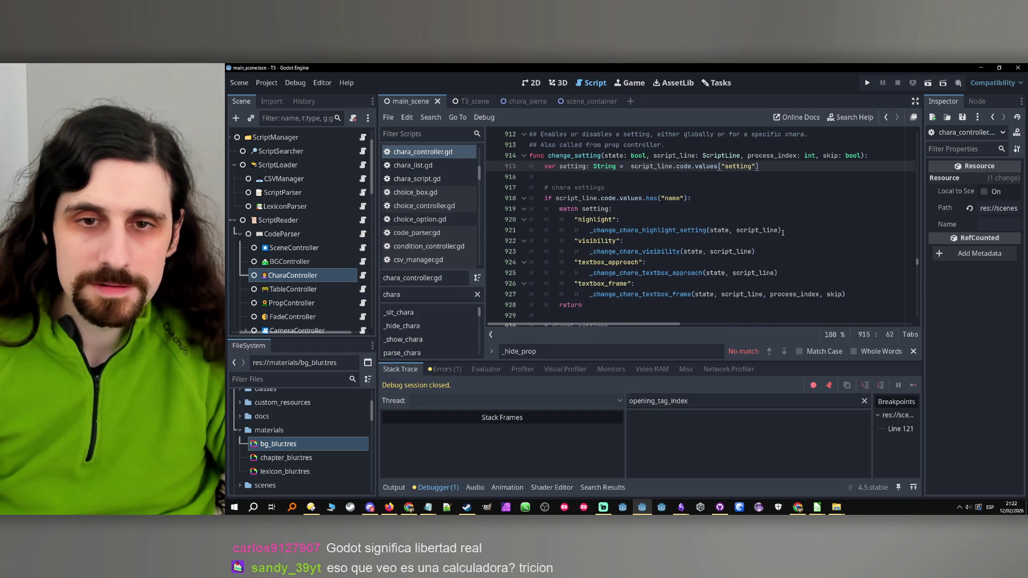
# Return to prop_controller.gd and add a 0 argument to the first change_setting call.
pyautogui.click(885, 117)
pyautogui.click(885, 117)
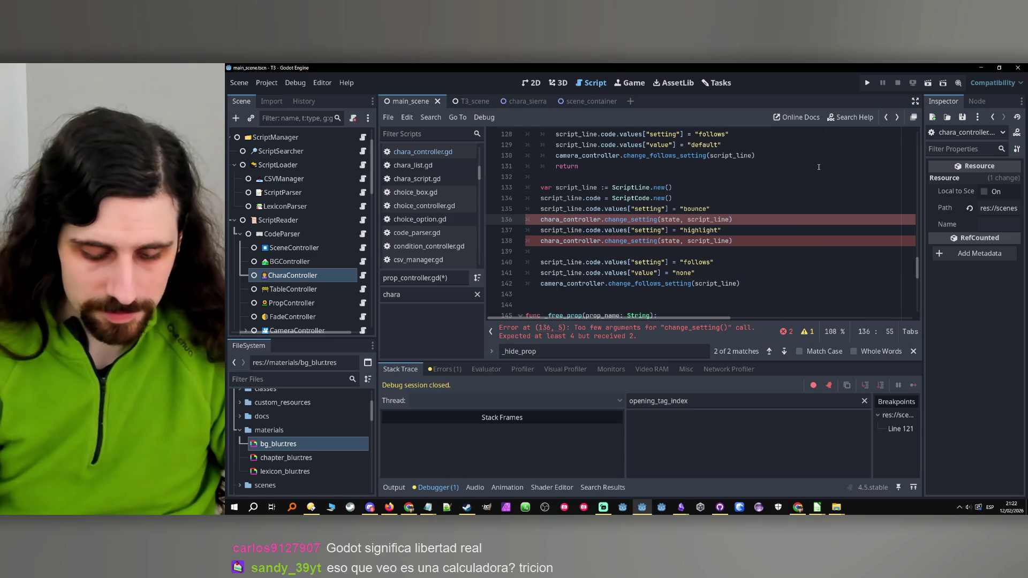
pyautogui.write(',0')
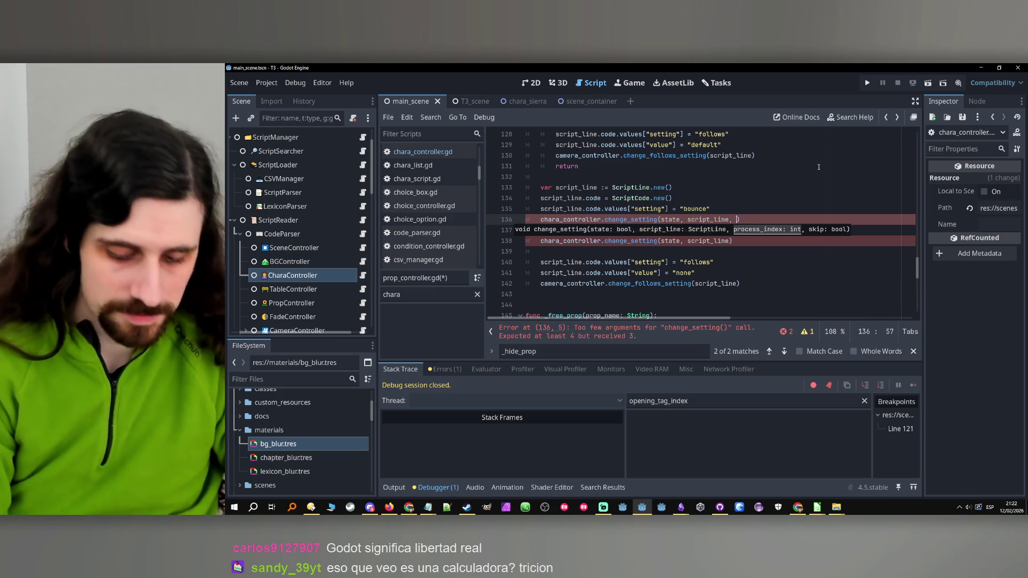
pyautogui.press('BackSpace')
pyautogui.write('0,')
pyautogui.scroll(2, 773, 222)
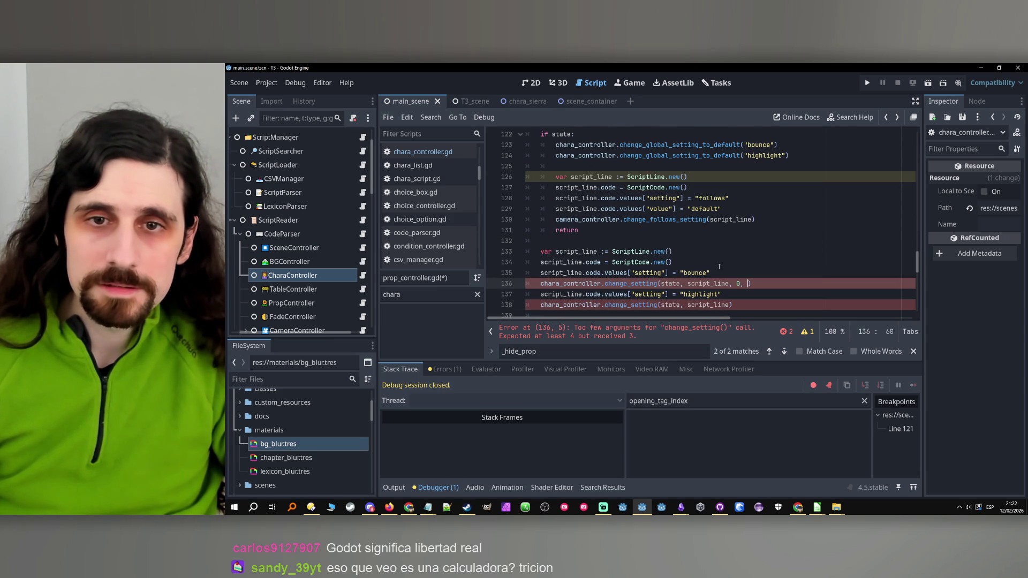
# Make the line 136 change_setting call end with the arguments 0, true.
pyautogui.doubleClick(707, 282)
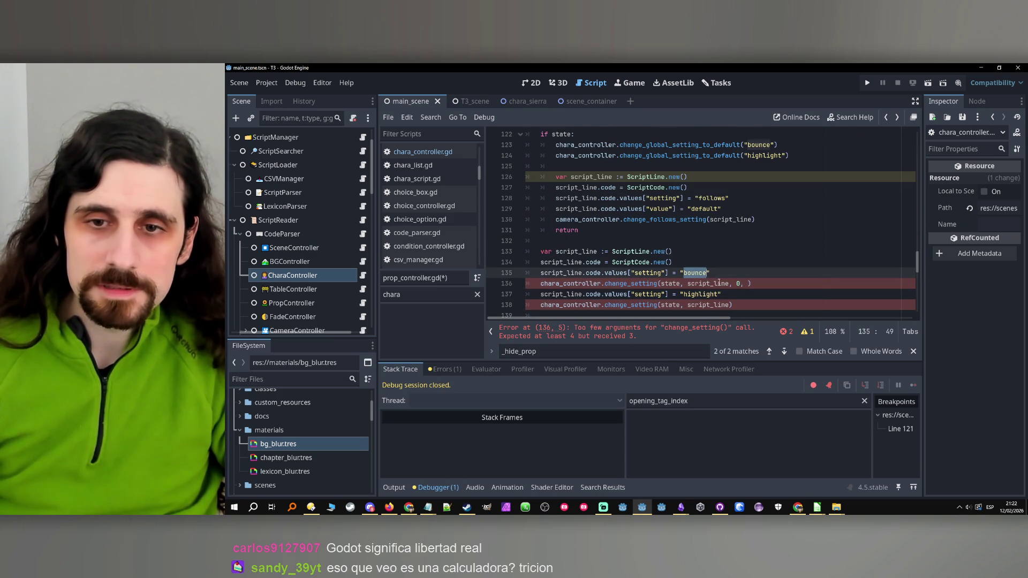
pyautogui.hotkey('ctrl', 'c')
pyautogui.click(752, 284)
pyautogui.hotkey('ctrl', 'v')
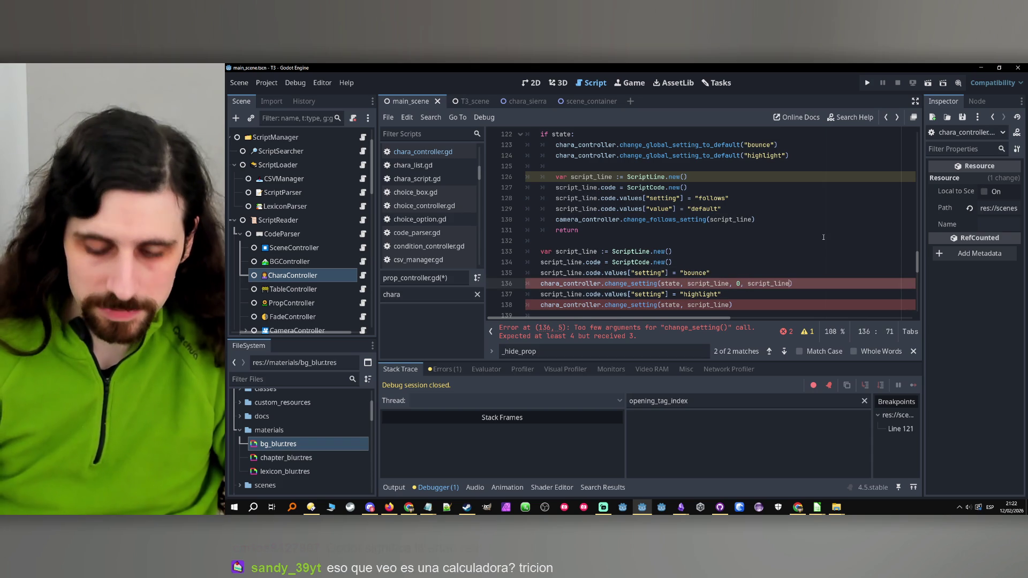
pyautogui.write('.code.ins')
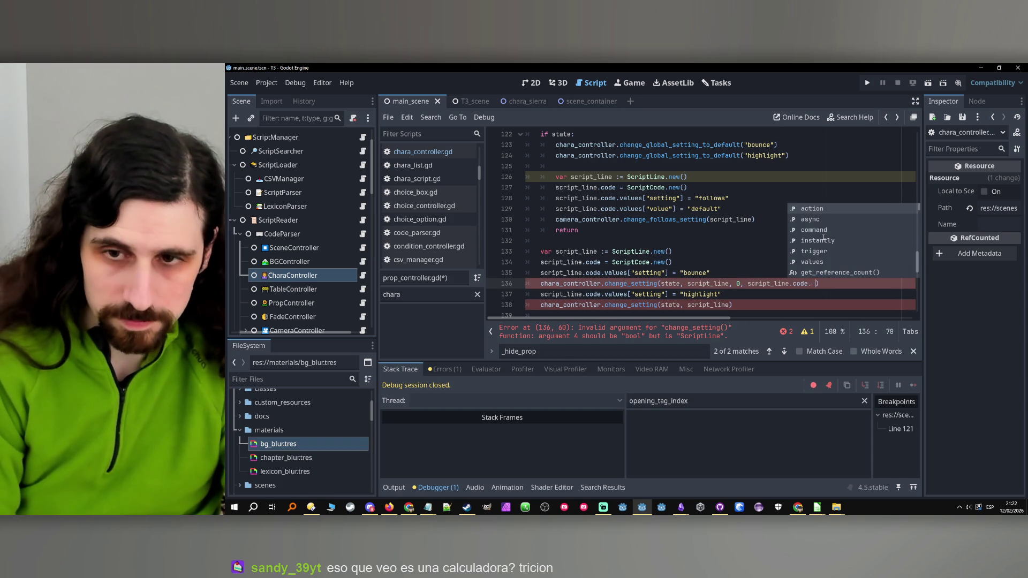
pyautogui.press('Return')
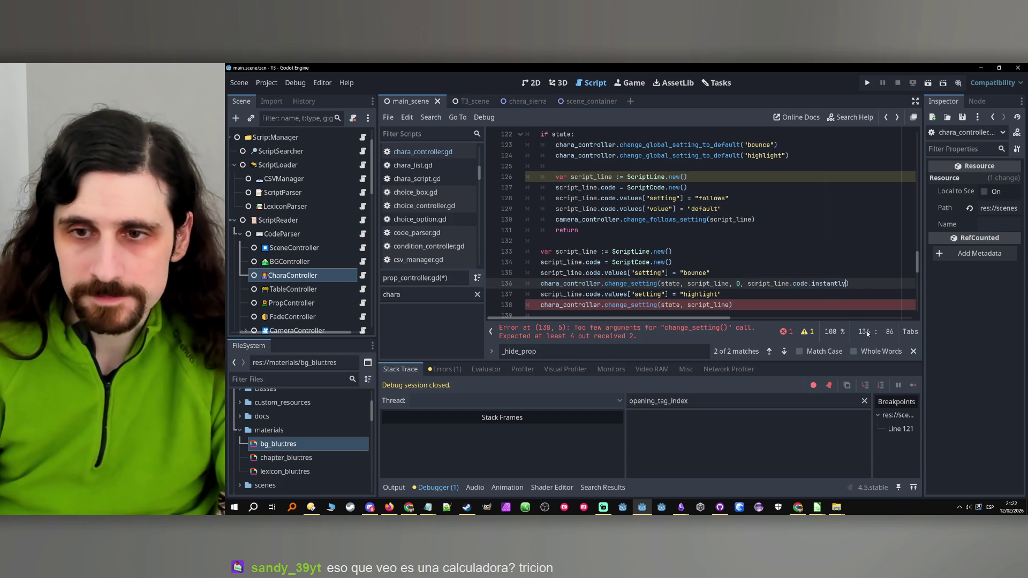
pyautogui.moveTo(846, 284); pyautogui.dragTo(752, 287)
pyautogui.write('true')
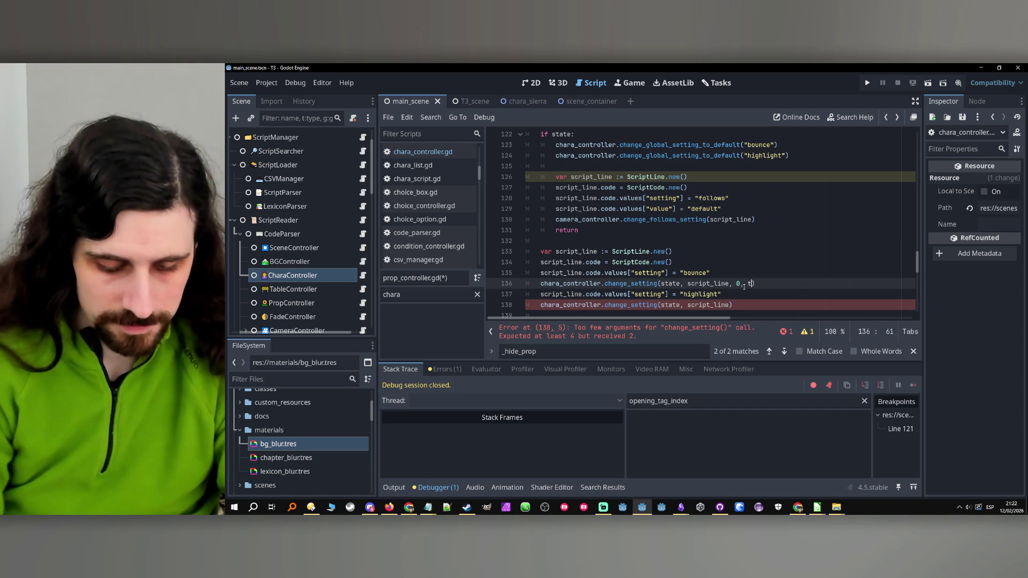
# Copy ', 0, true' into the line 138 change_setting call and run the project.
pyautogui.moveTo(767, 284); pyautogui.dragTo(730, 287)
pyautogui.hotkey('ctrl', 'c')
pyautogui.click(731, 304)
pyautogui.hotkey('shift', 'Right')
pyautogui.hotkey('ctrl', 'v')
pyautogui.scroll(-1, 772, 289)
pyautogui.click(772, 288)
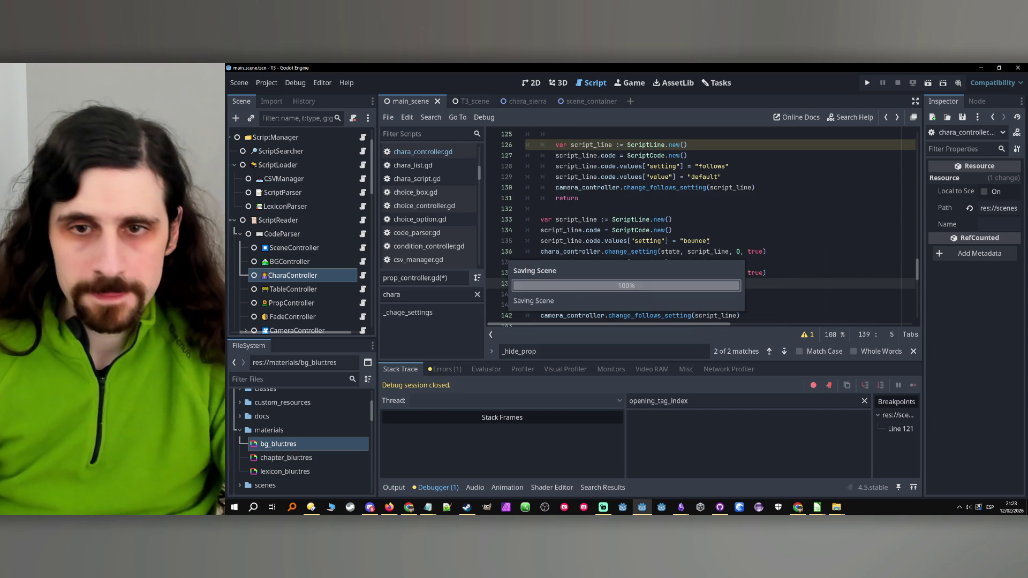
pyautogui.click(867, 83)
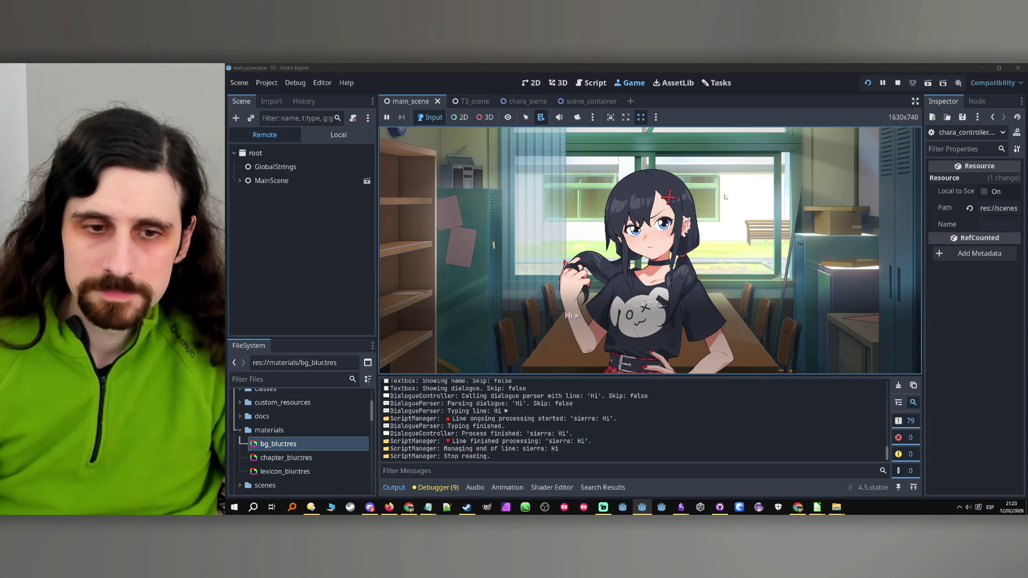
# Advance past Sierra's Hi line until present_character.gd errors, then stop the game.
pyautogui.click(725, 197)
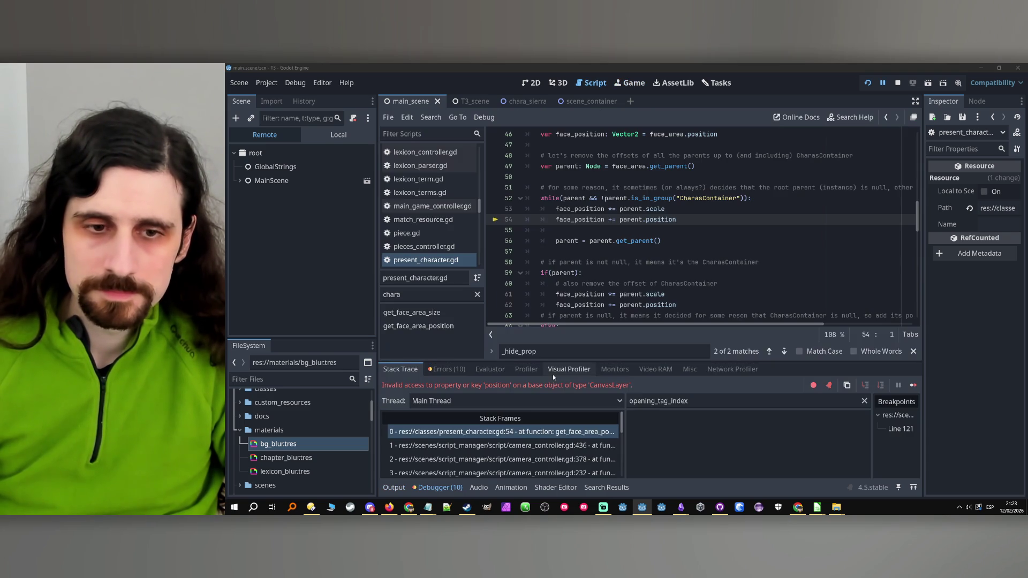
pyautogui.click(898, 84)
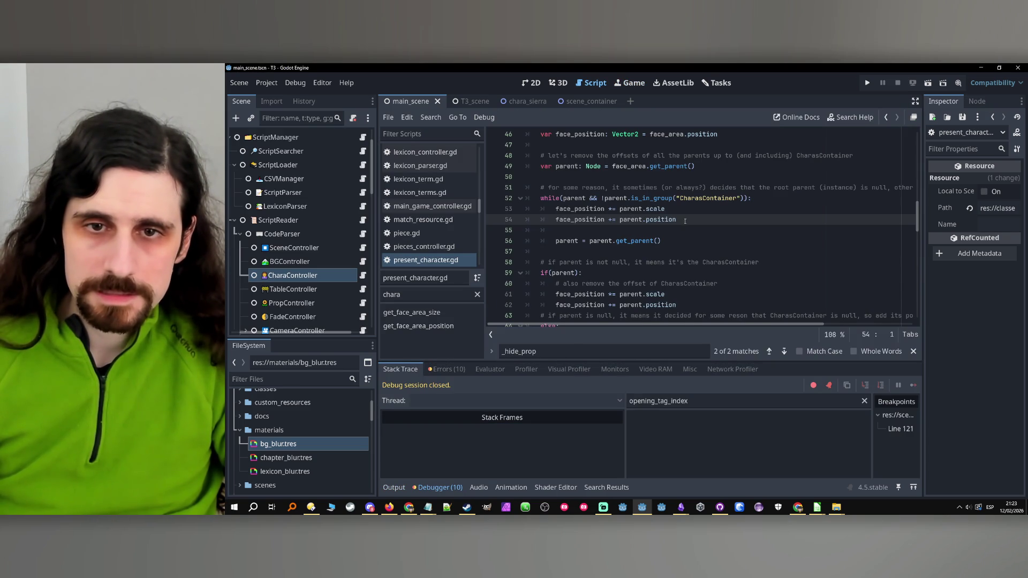
# Review face_position around the failing line 54 in present_character.gd.
pyautogui.click(608, 221)
pyautogui.scroll(7, 696, 231)
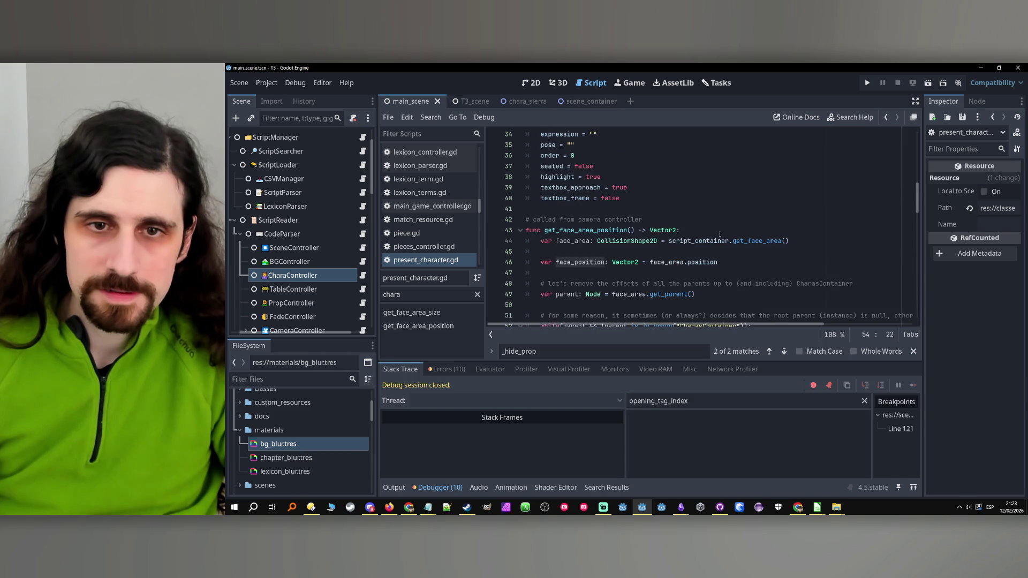
pyautogui.scroll(-2, 719, 235)
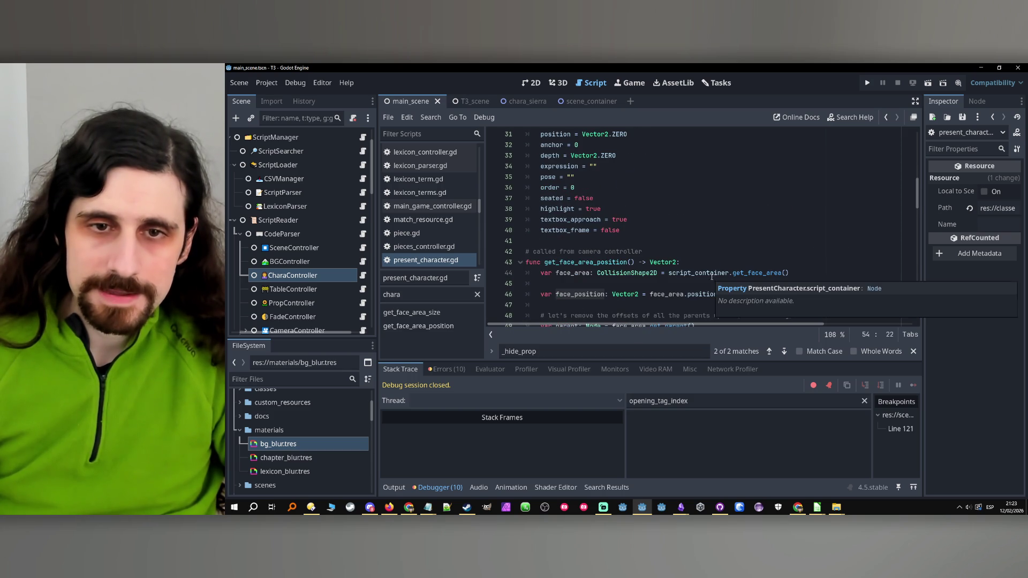
pyautogui.scroll(10, 711, 277)
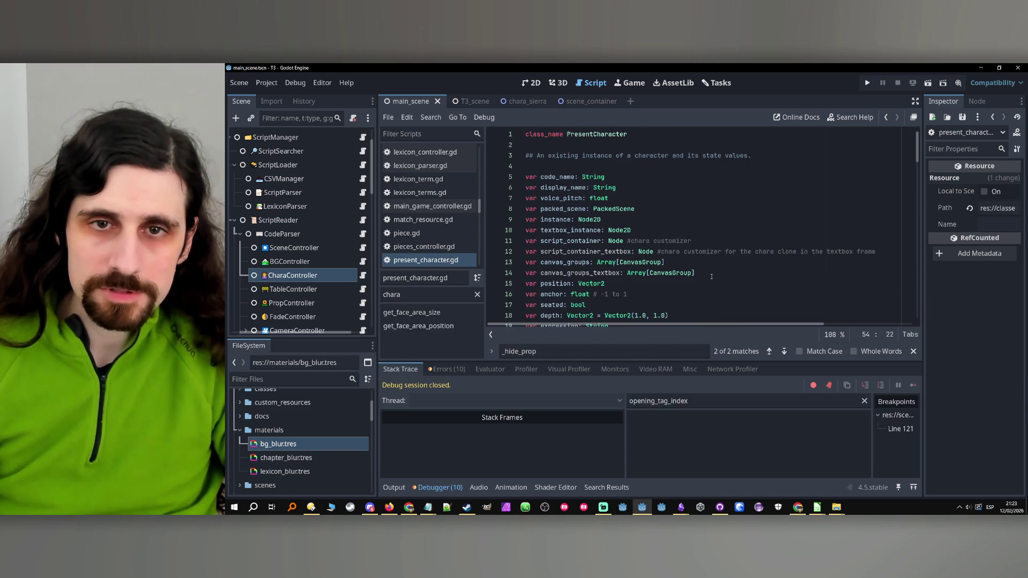
pyautogui.scroll(-11, 712, 276)
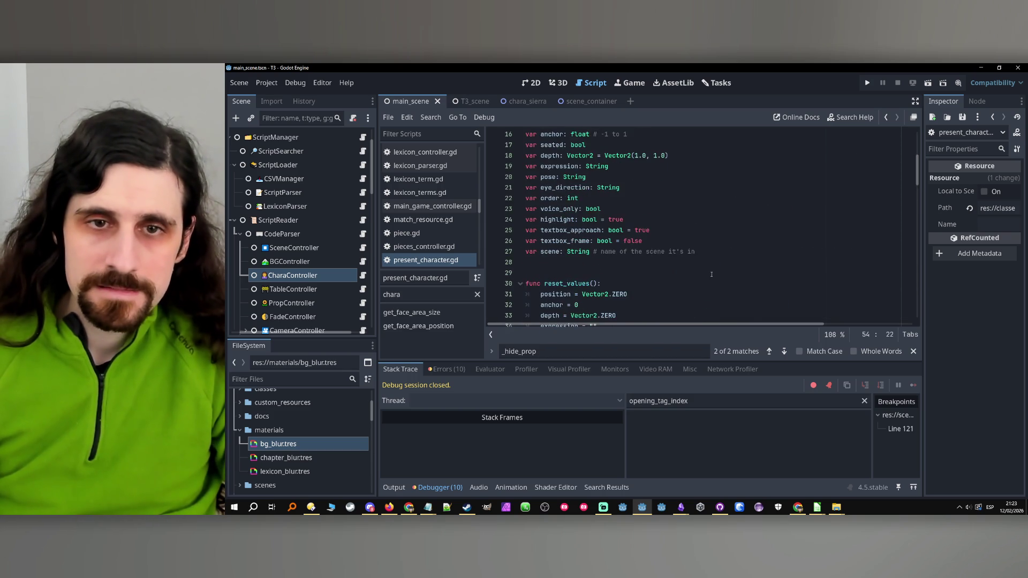
pyautogui.scroll(-1, 712, 274)
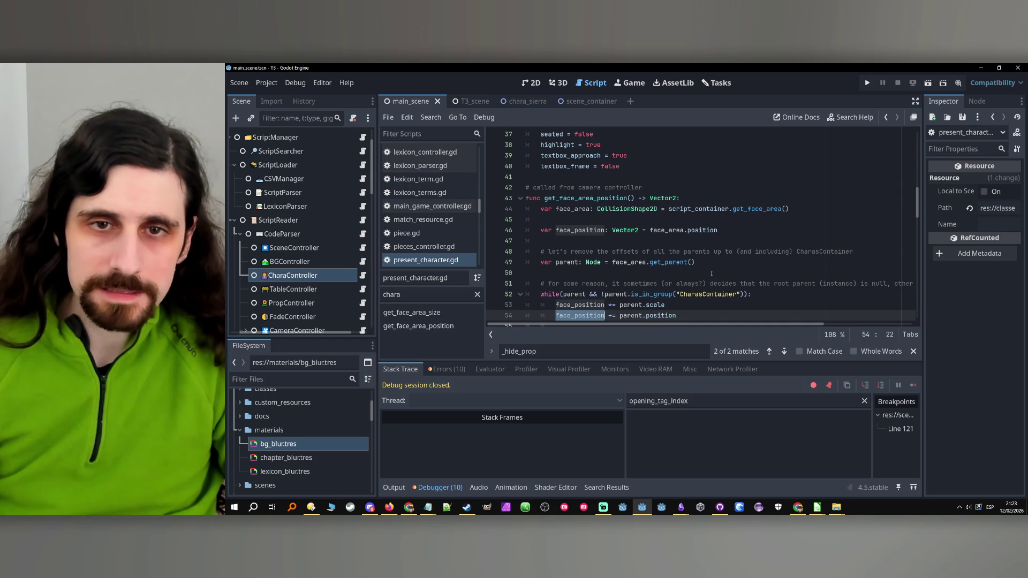
pyautogui.scroll(-1, 714, 271)
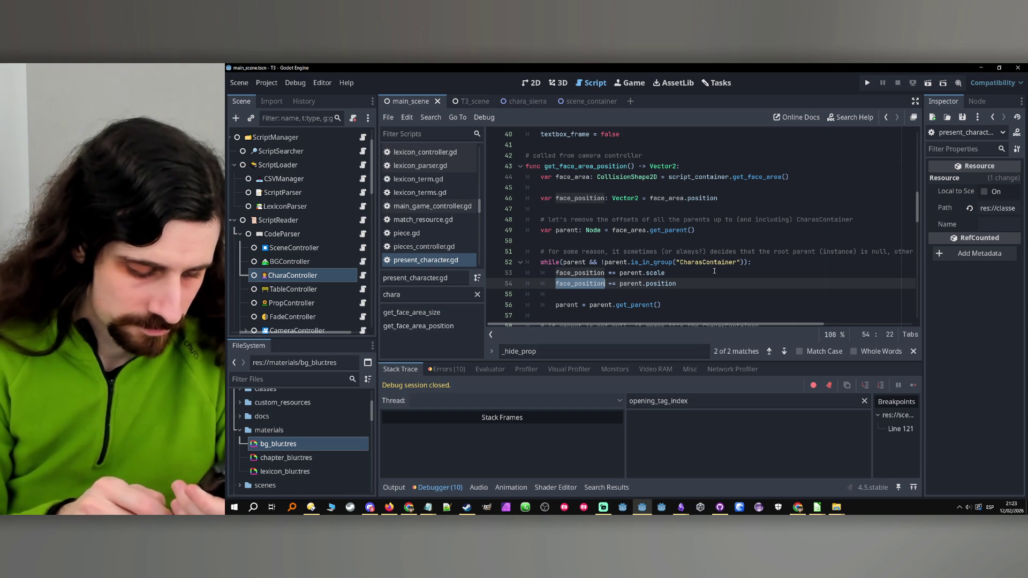
# Remove the parentheses wrapping the while condition on line 52.
pyautogui.click(708, 273)
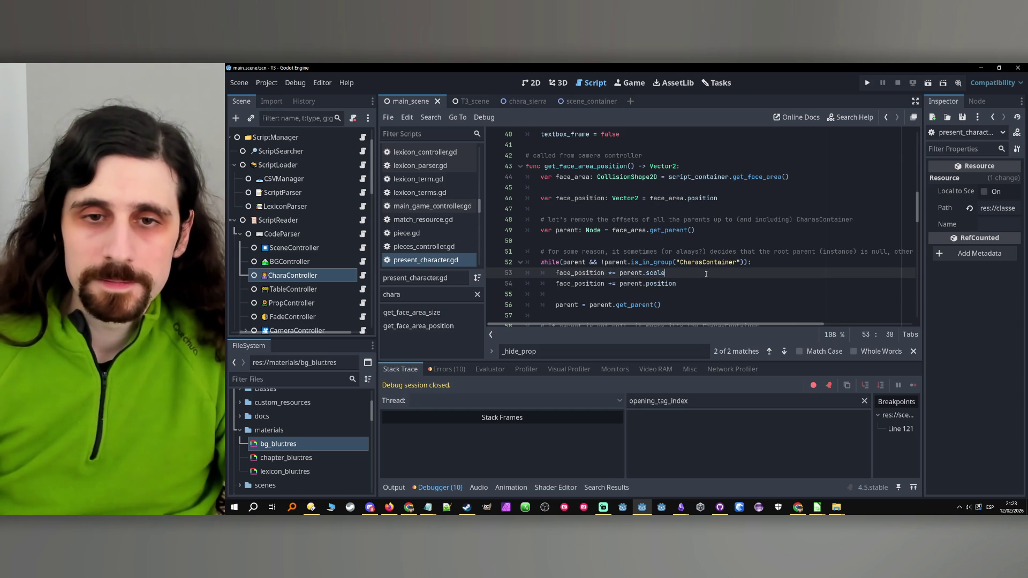
pyautogui.scroll(1, 568, 275)
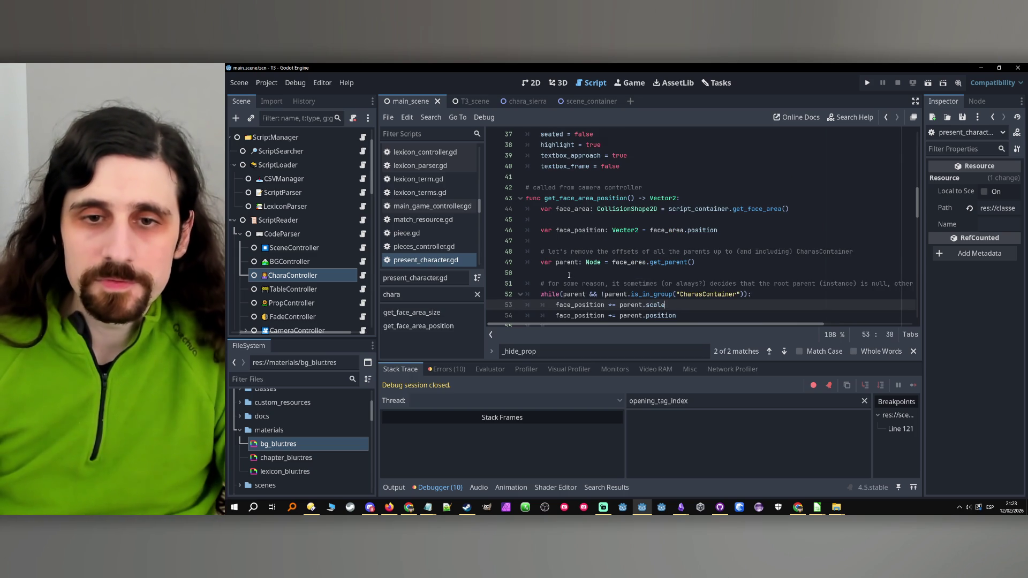
pyautogui.doubleClick(575, 305)
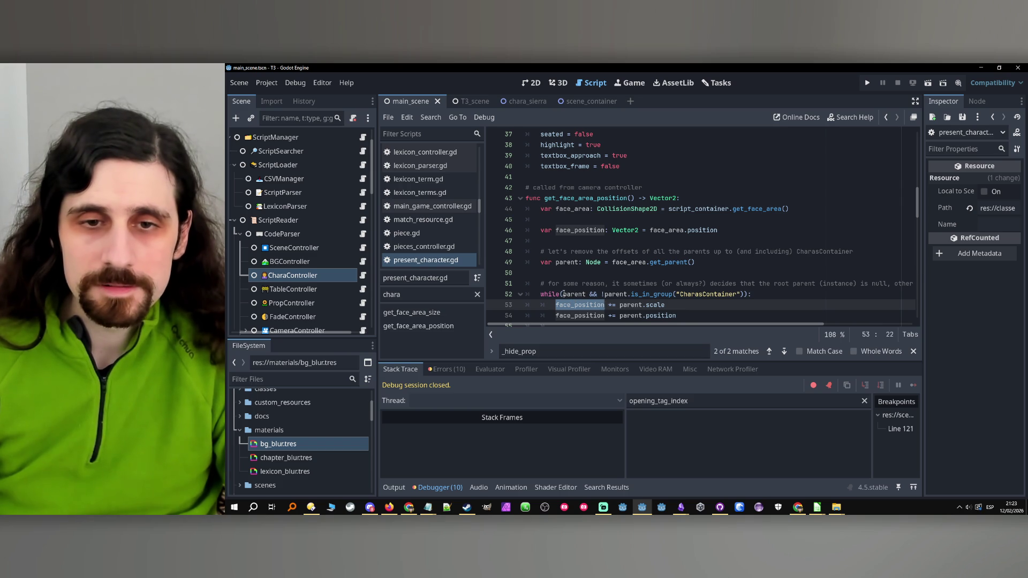
pyautogui.click(563, 294)
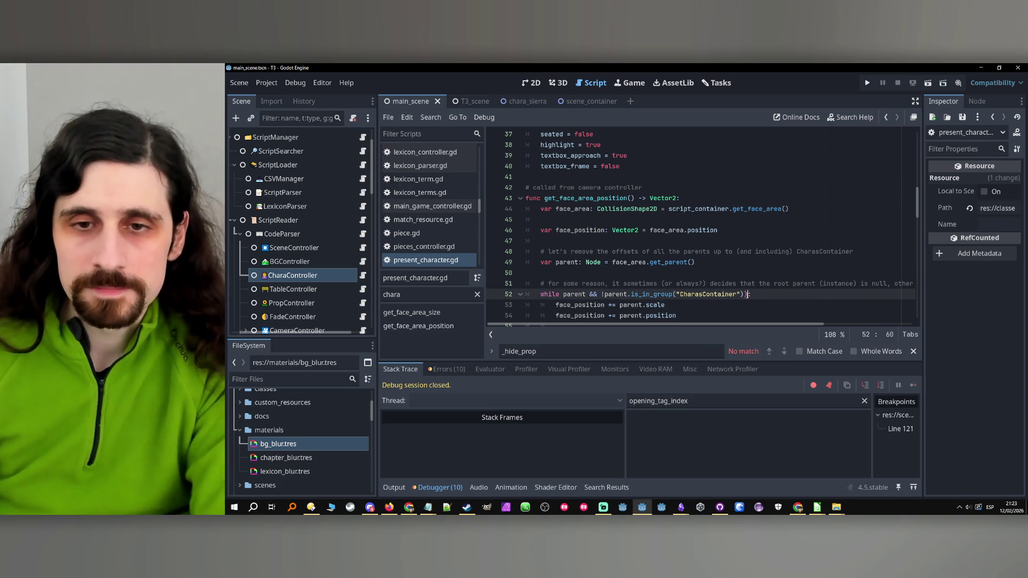
pyautogui.click(744, 305)
pyautogui.moveTo(710, 325)
pyautogui.mouseDown()
pyautogui.moveTo(811, 324)
pyautogui.moveTo(749, 323)
pyautogui.mouseUp()
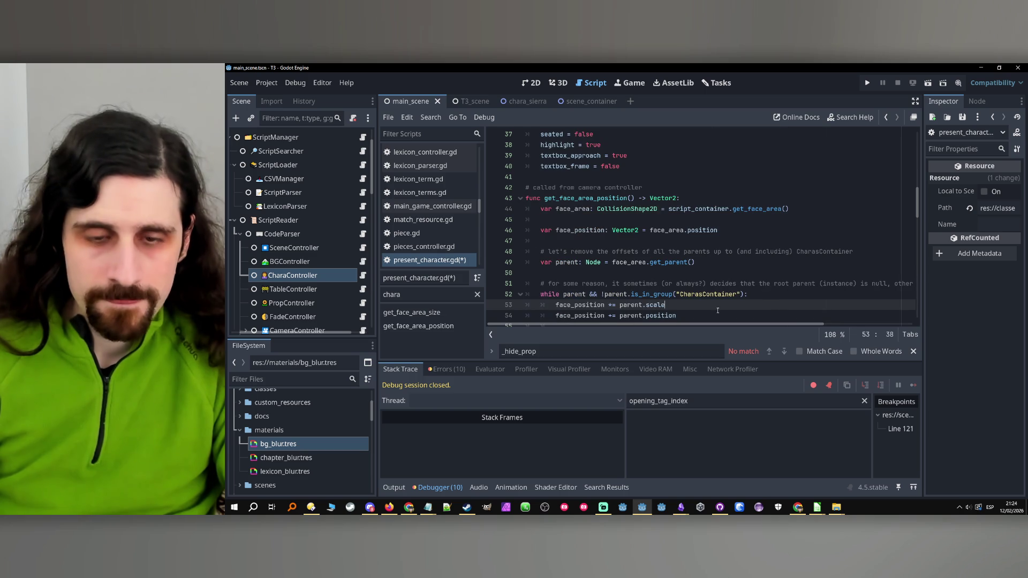
# Save present_character.gd and review lines 53-54.
pyautogui.hotkey('ctrl', 's')
pyautogui.scroll(-3, 718, 310)
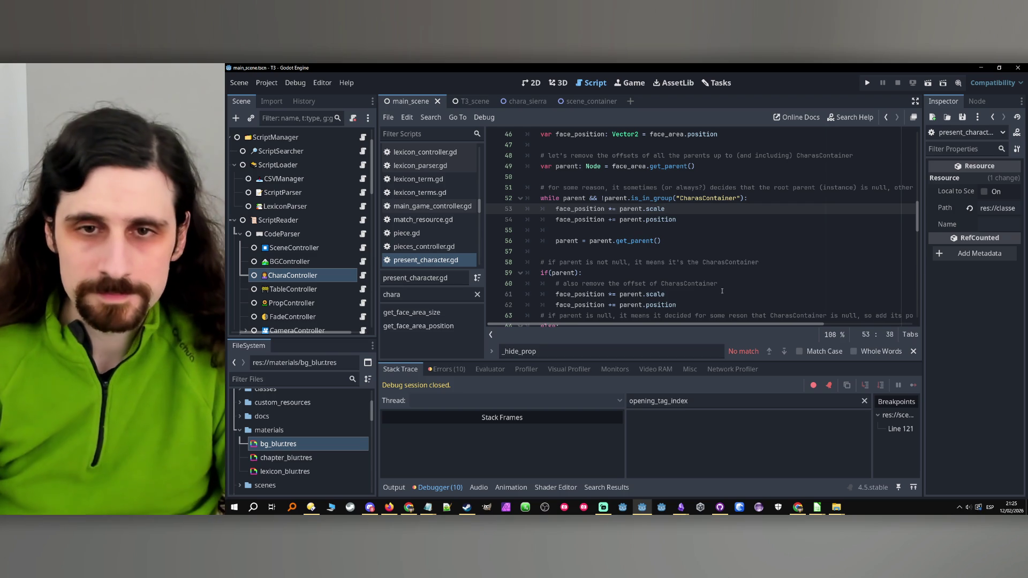
pyautogui.click(756, 225)
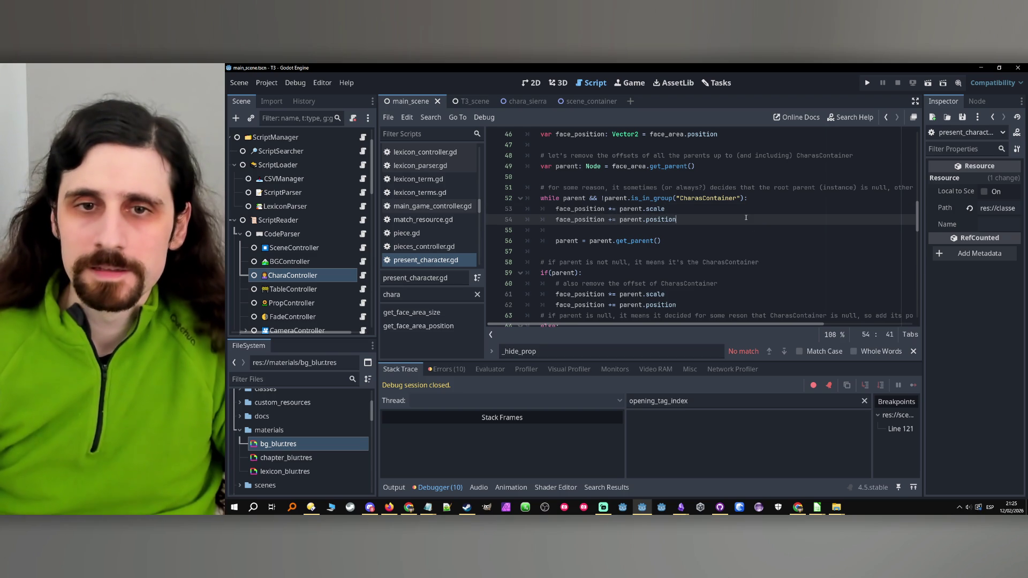
pyautogui.click(739, 210)
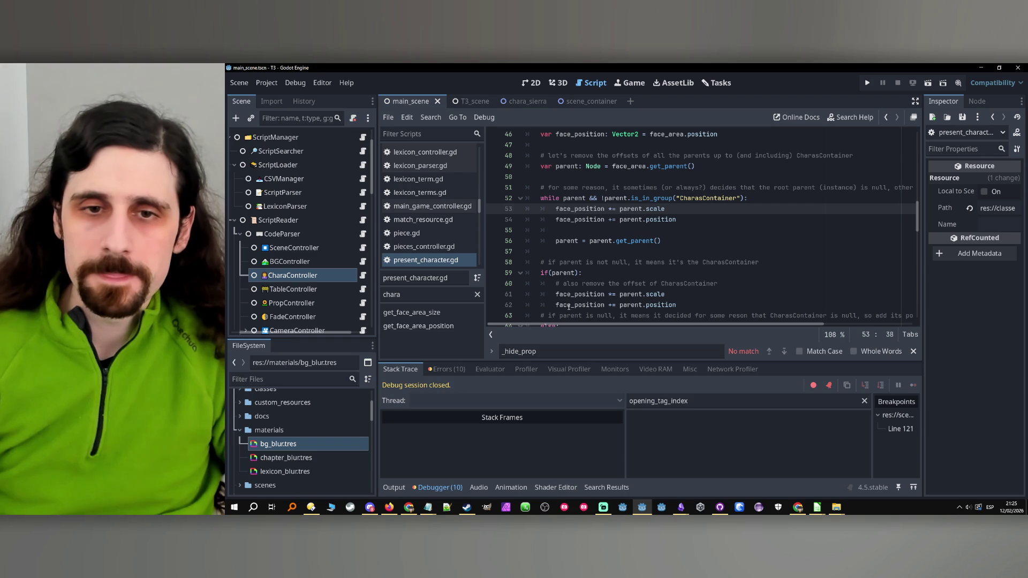
# Delete the stray ')' so line 59 reads if parent:, then run the game.
pyautogui.click(550, 273)
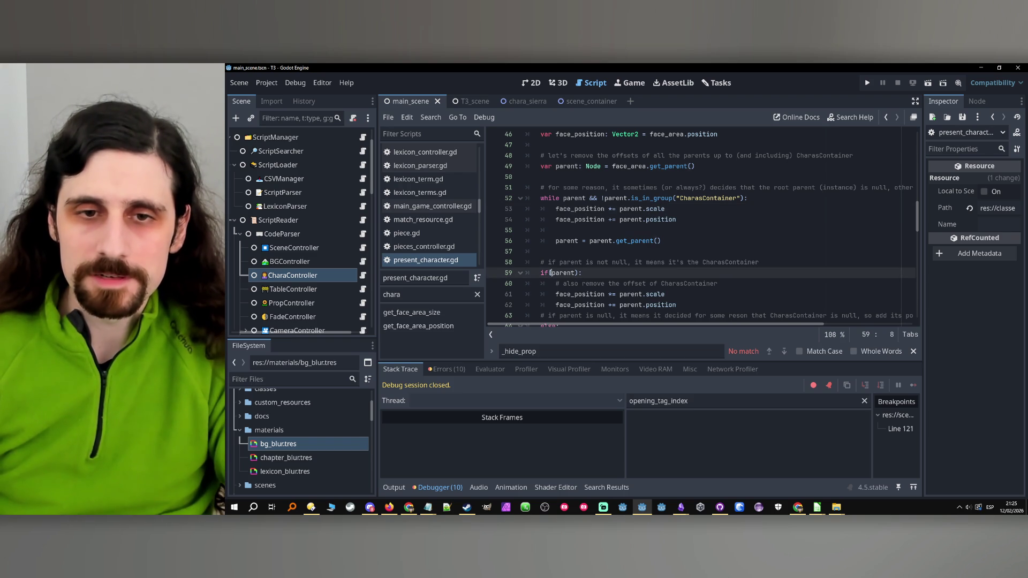
pyautogui.click(579, 273)
pyautogui.press('BackSpace')
pyautogui.press('End')
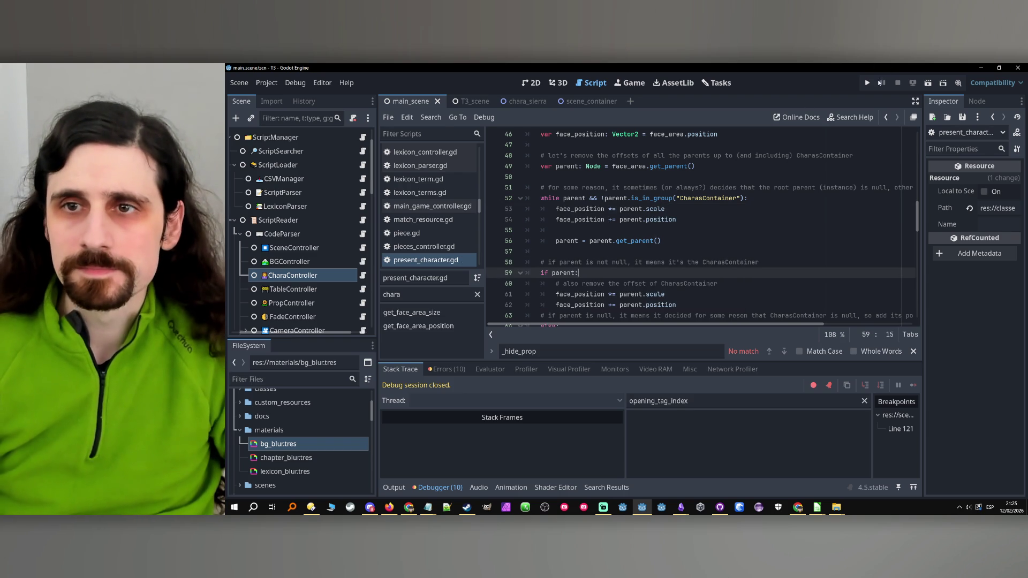
pyautogui.click(873, 83)
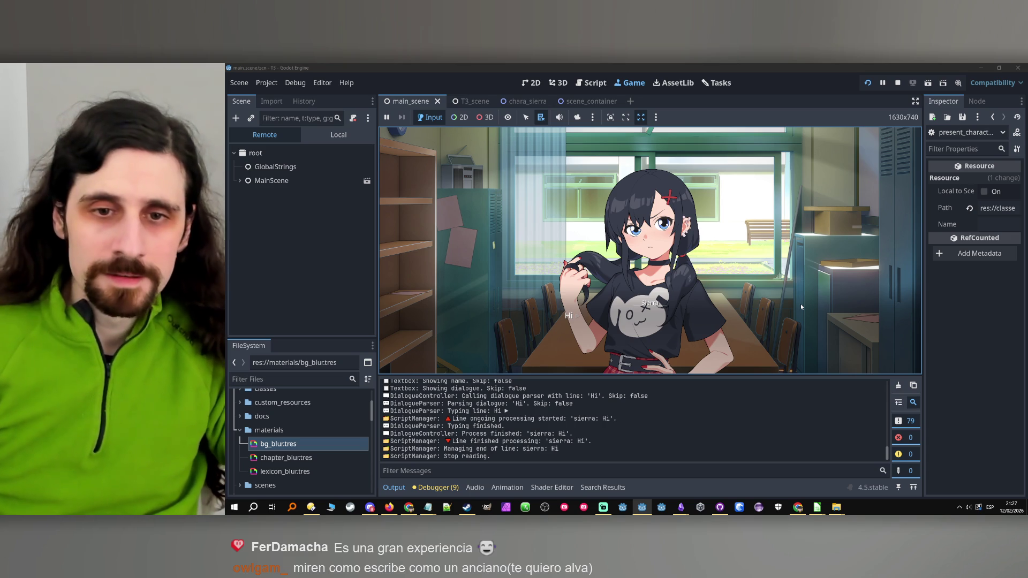
# Advance the dialogue, then inspect parent and face_position at the failing line 54.
pyautogui.click(677, 227)
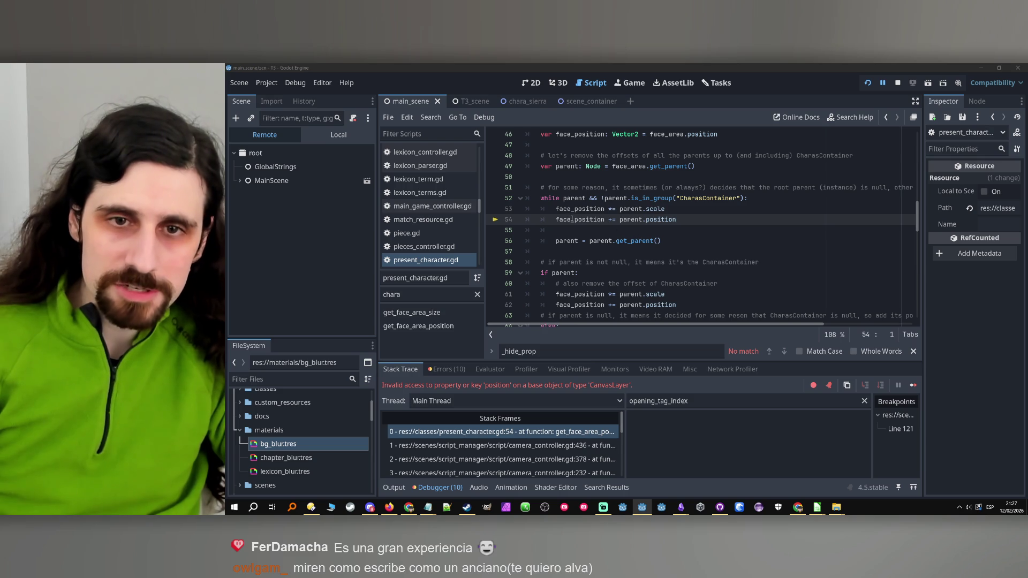
pyautogui.doubleClick(629, 219)
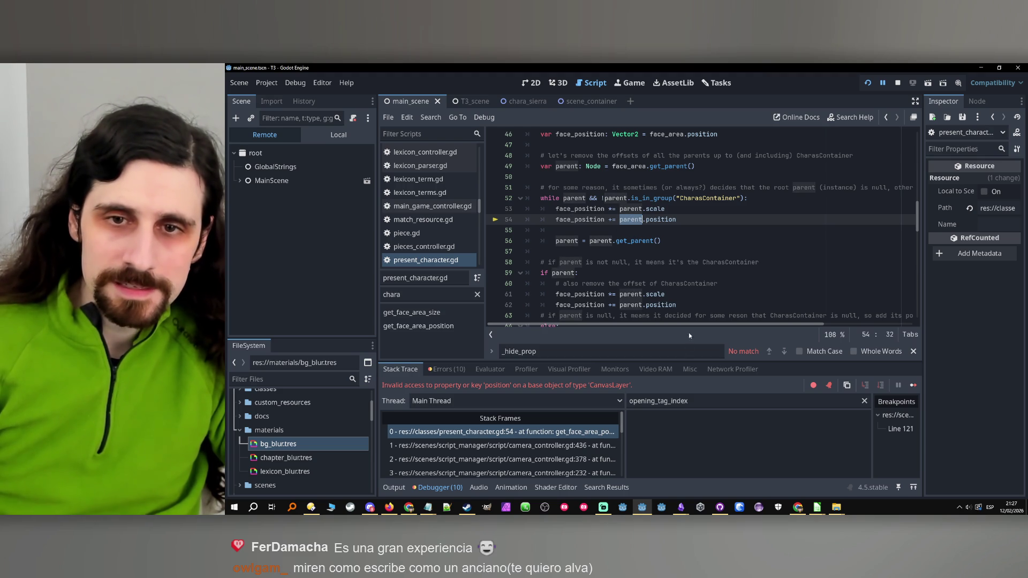
pyautogui.click(705, 404)
pyautogui.write('parent')
pyautogui.doubleClick(580, 220)
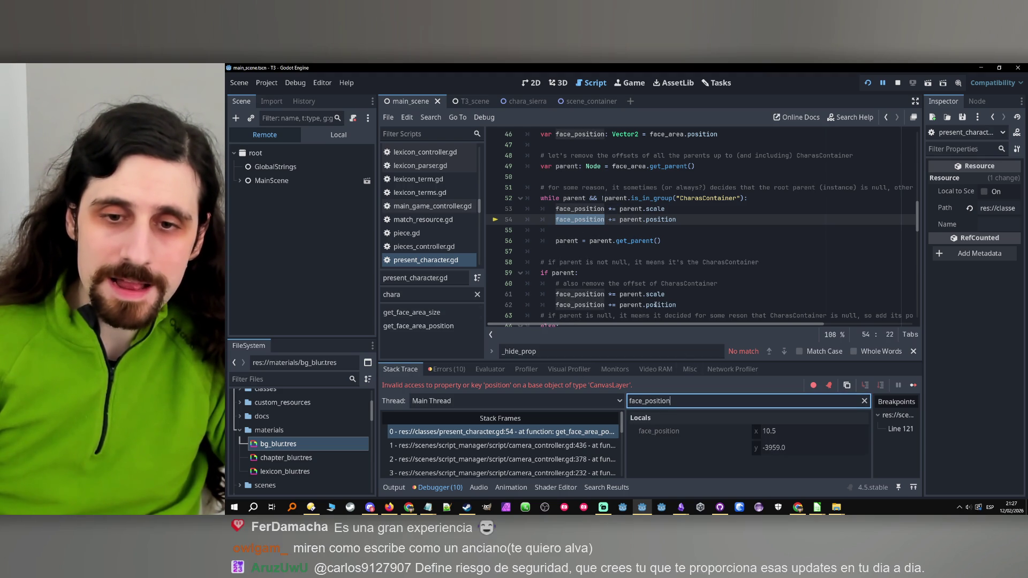
pyautogui.scroll(3, 717, 255)
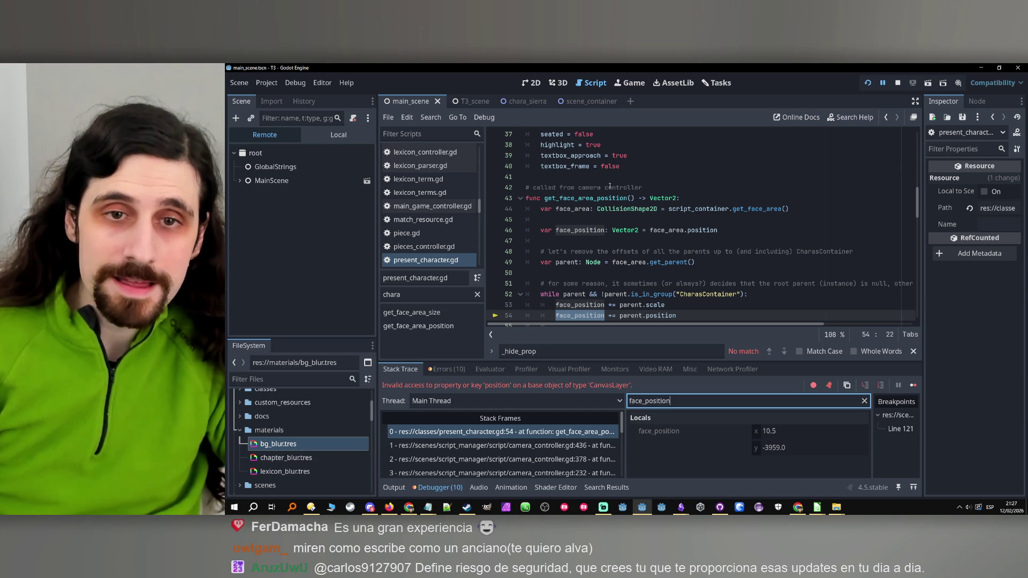
pyautogui.doubleClick(585, 199)
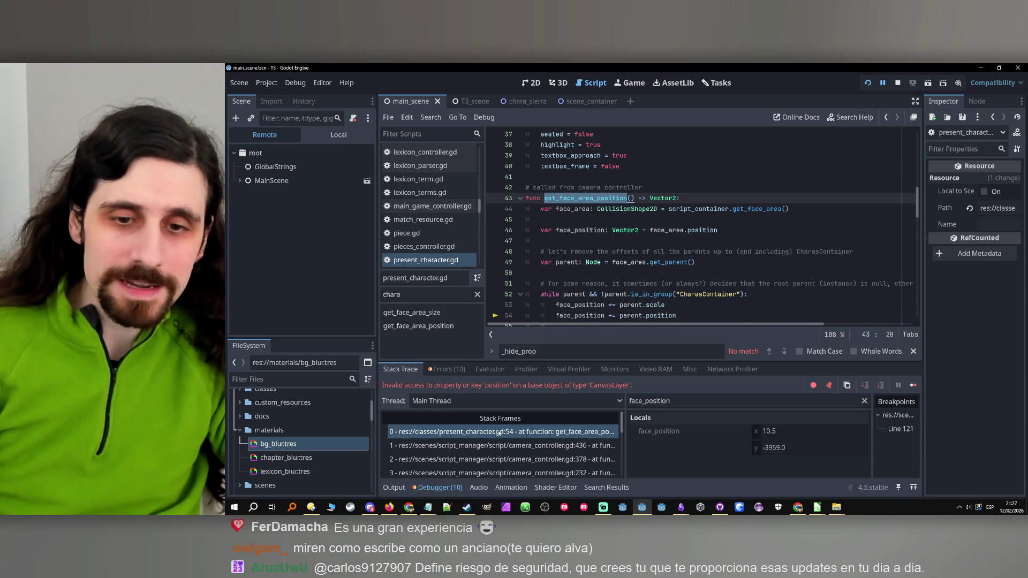
pyautogui.click(500, 434)
# Open the camera_controller.gd caller frames at lines 436 and 378.
pyautogui.click(502, 445)
pyautogui.scroll(1, 658, 196)
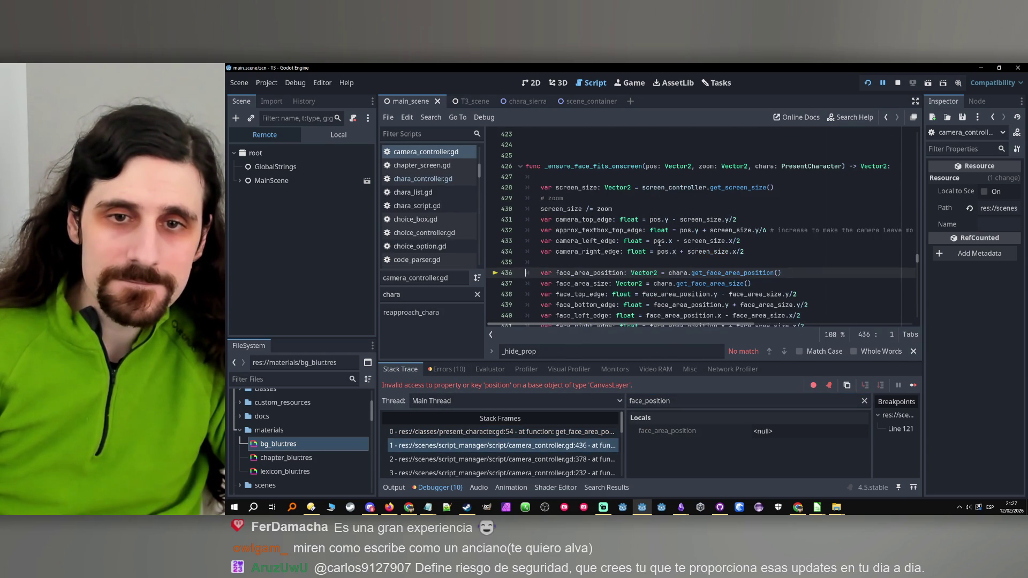
pyautogui.scroll(1, 658, 196)
pyautogui.scroll(20, 657, 196)
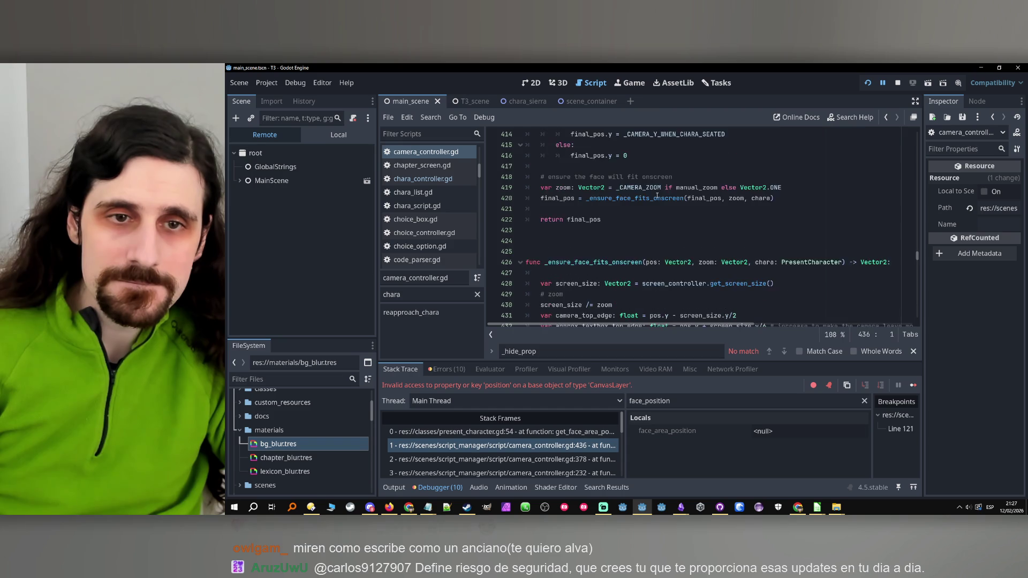
pyautogui.scroll(-20, 663, 196)
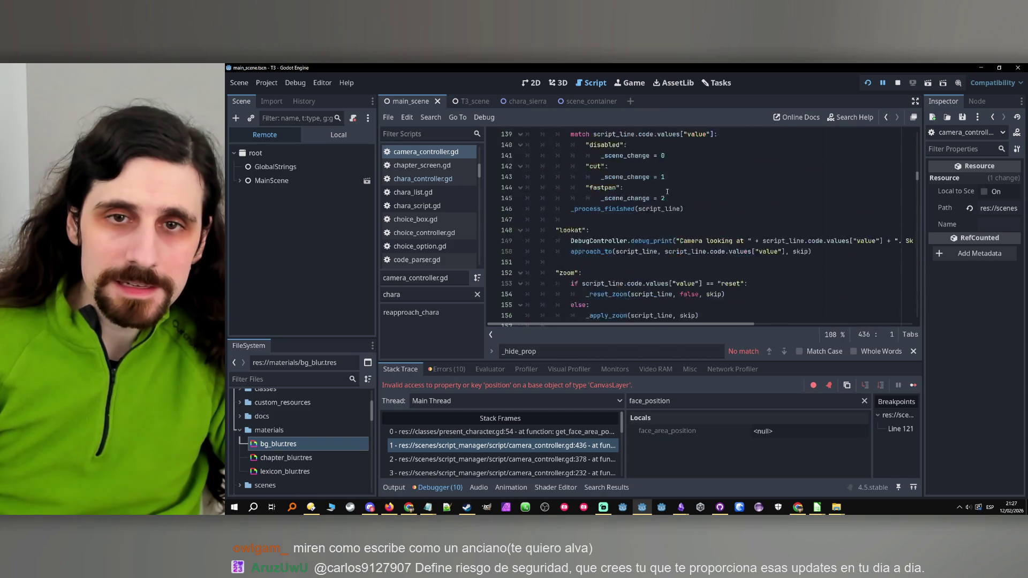
pyautogui.scroll(1, 614, 252)
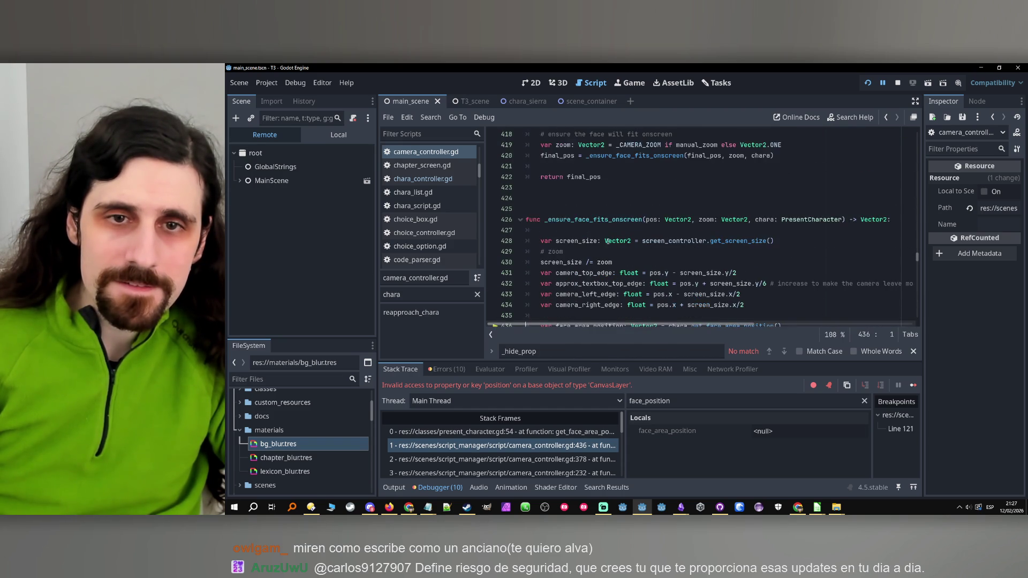
pyautogui.scroll(-2, 614, 251)
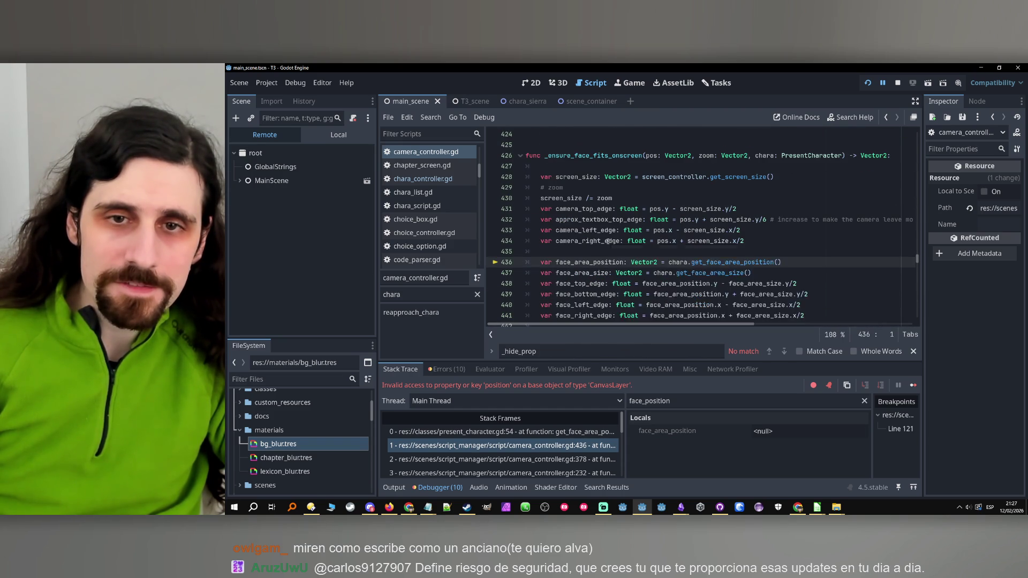
pyautogui.click(532, 459)
pyautogui.scroll(5, 619, 260)
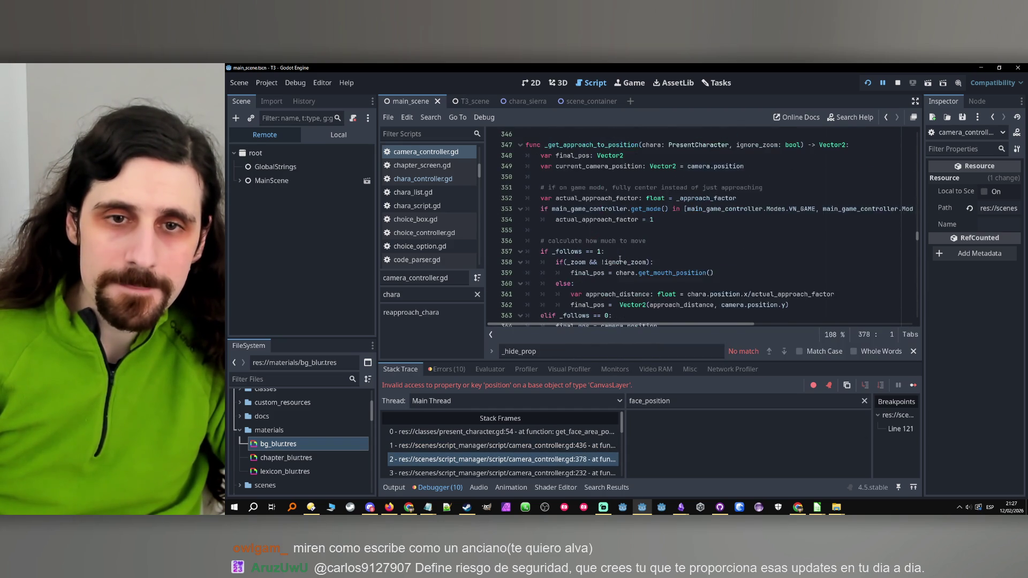
pyautogui.scroll(-2, 716, 255)
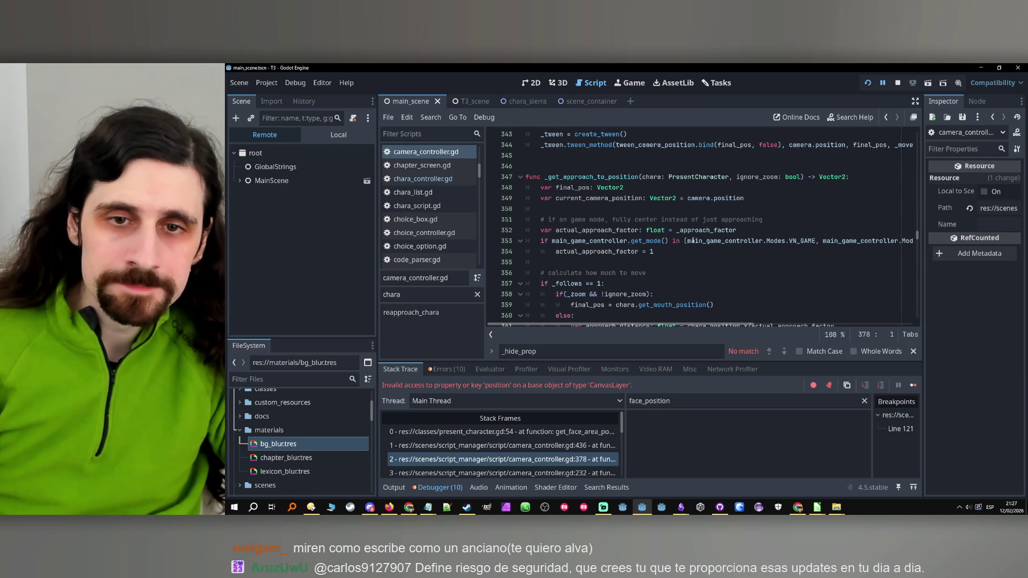
pyautogui.scroll(-10, 674, 238)
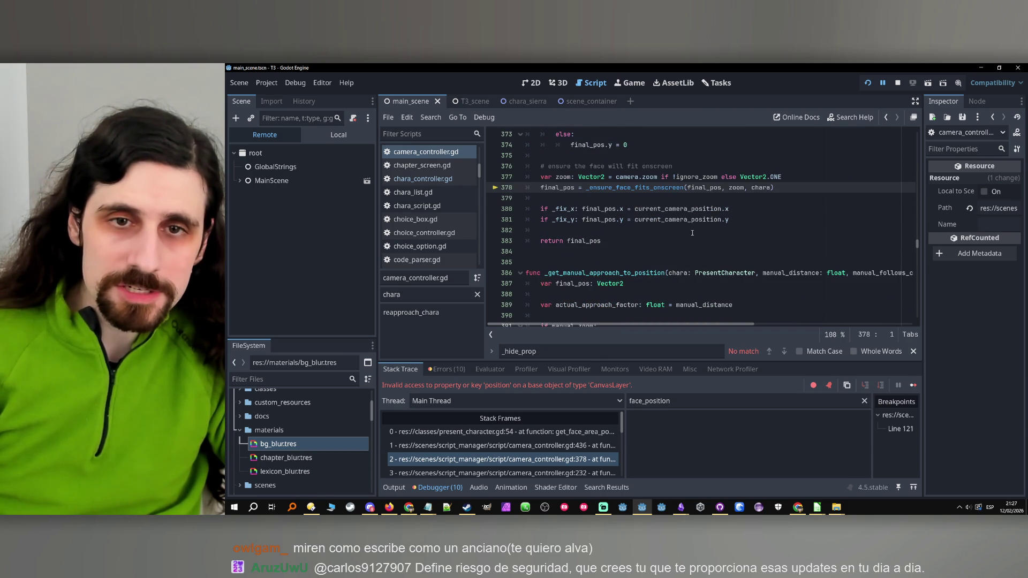
pyautogui.scroll(10, 693, 233)
pyautogui.scroll(-1, 516, 461)
# Follow the stack up to camera_controller.gd 232, code_parser.gd 224 and script_reader.gd 50.
pyautogui.click(517, 460)
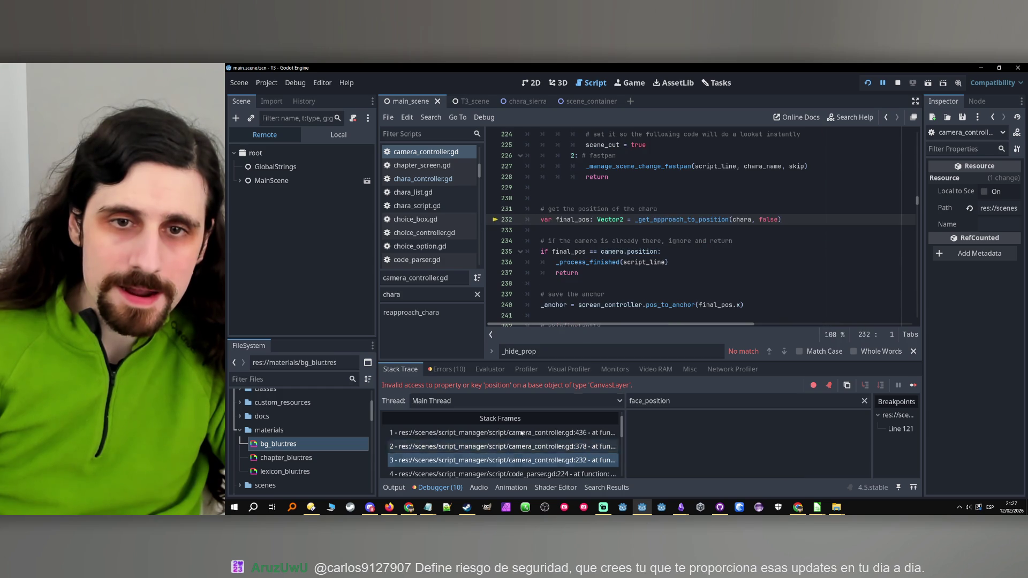
pyautogui.scroll(11, 649, 251)
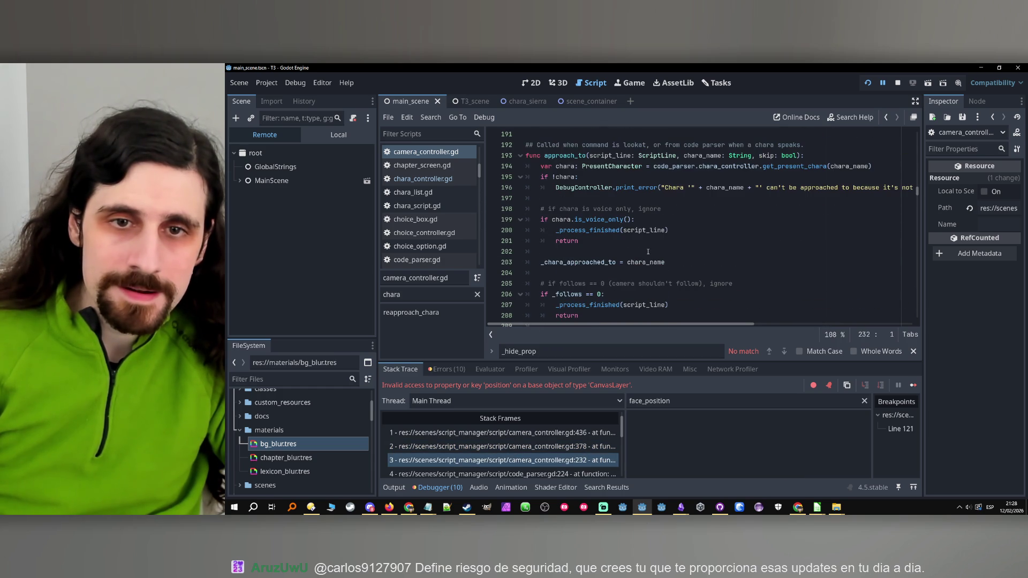
pyautogui.scroll(-1, 514, 453)
pyautogui.click(525, 461)
pyautogui.scroll(5, 676, 198)
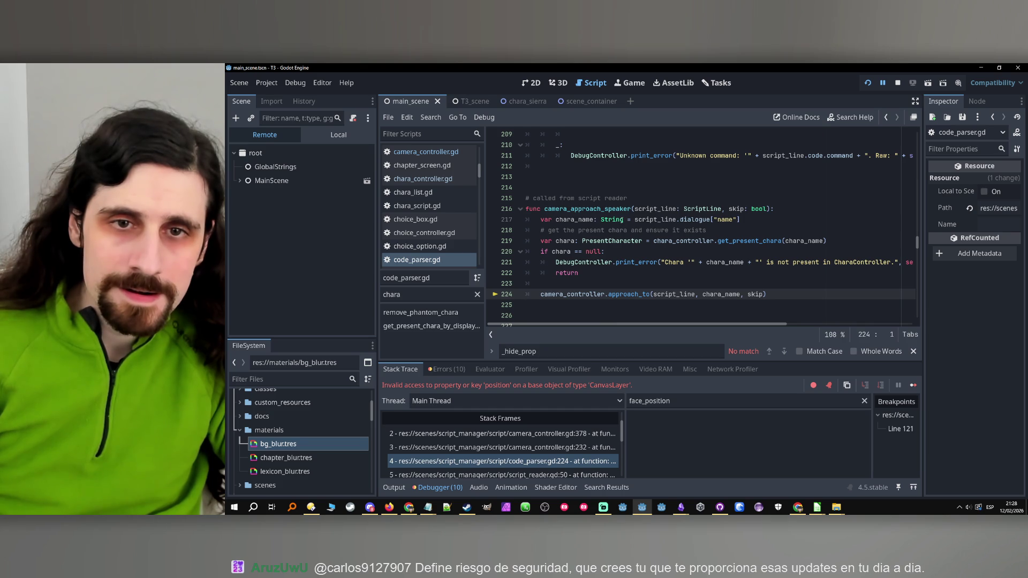
pyautogui.scroll(-1, 559, 274)
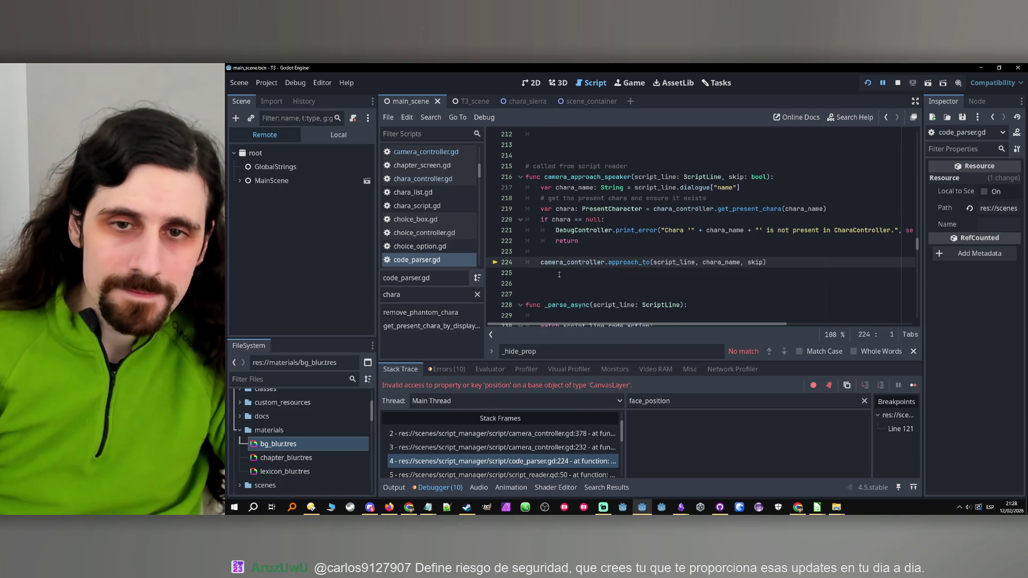
pyautogui.scroll(-1, 513, 455)
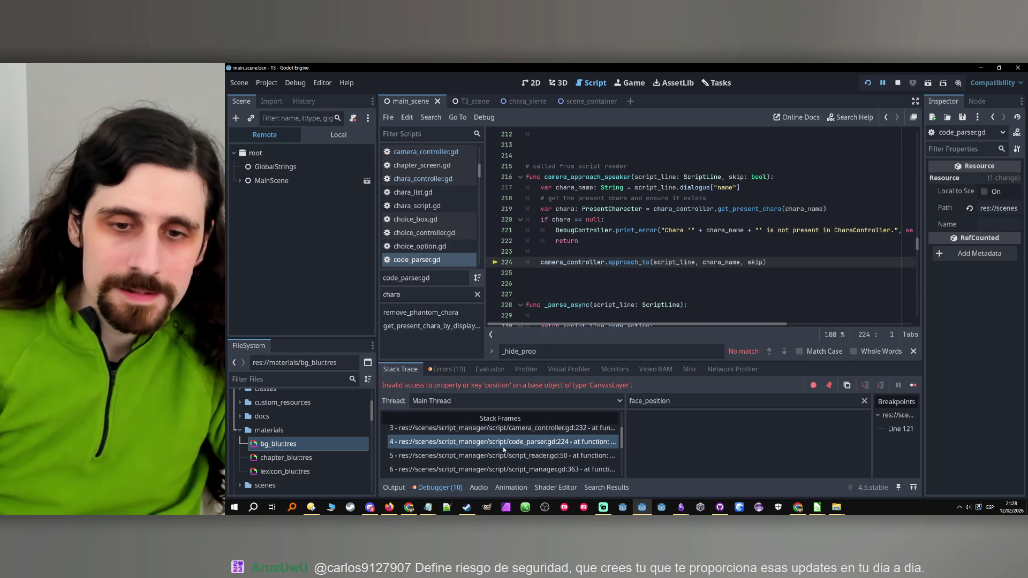
pyautogui.click(512, 455)
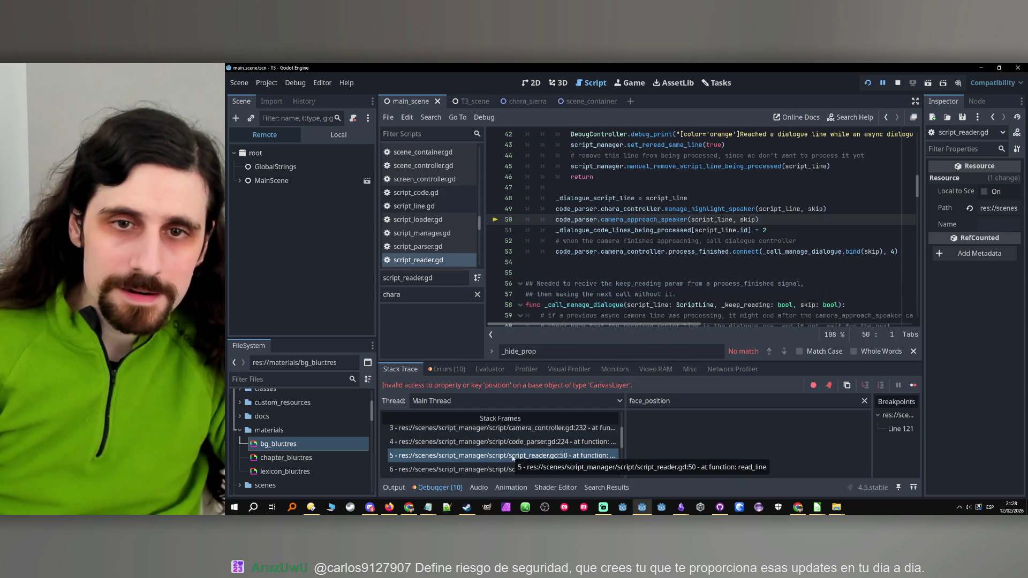
pyautogui.scroll(5, 580, 251)
pyautogui.scroll(-4, 579, 252)
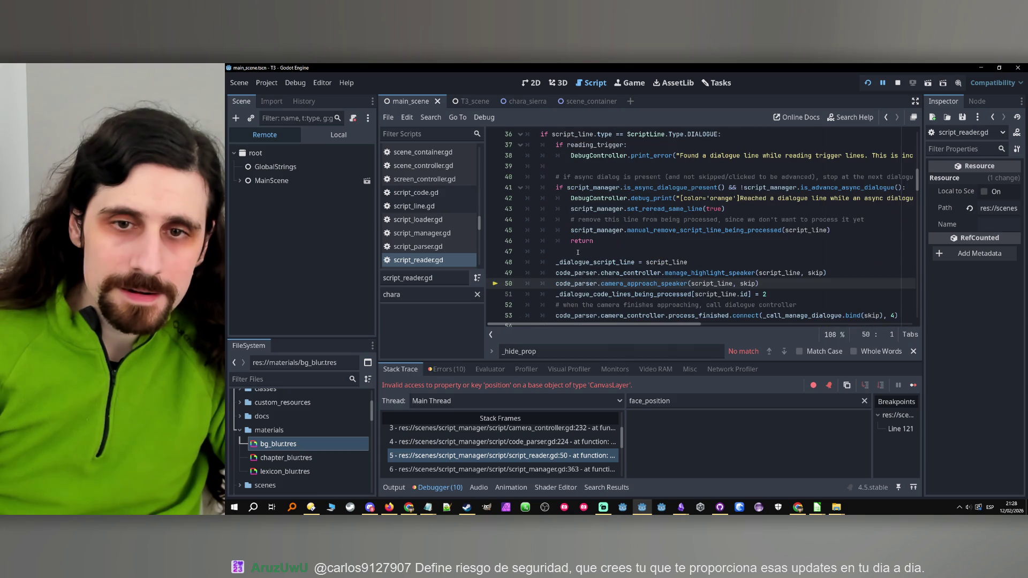
# Step back down the stack to camera_controller.gd line 436 and its locals.
pyautogui.click(524, 442)
pyautogui.scroll(1, 523, 446)
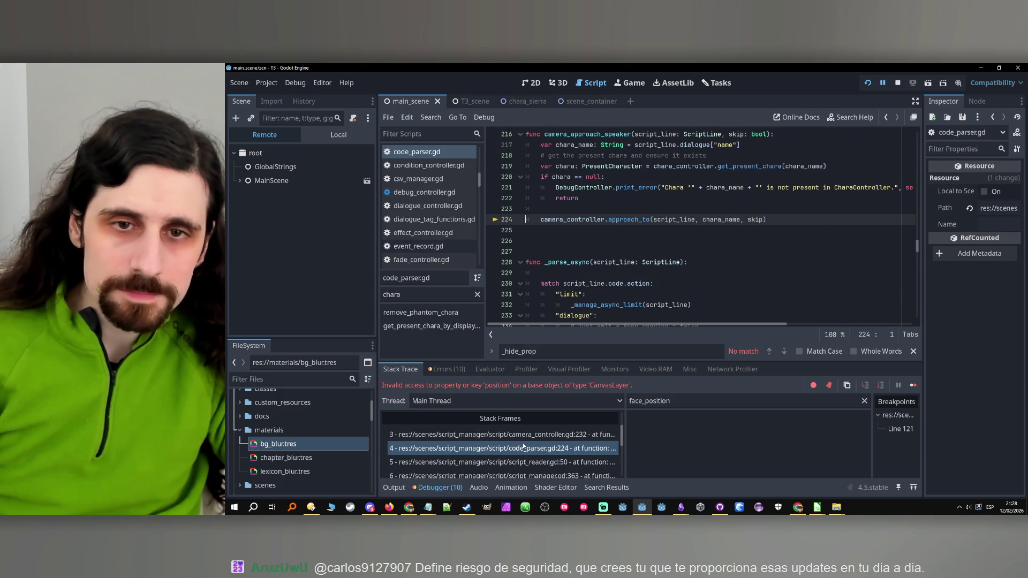
pyautogui.click(524, 442)
pyautogui.scroll(1, 523, 445)
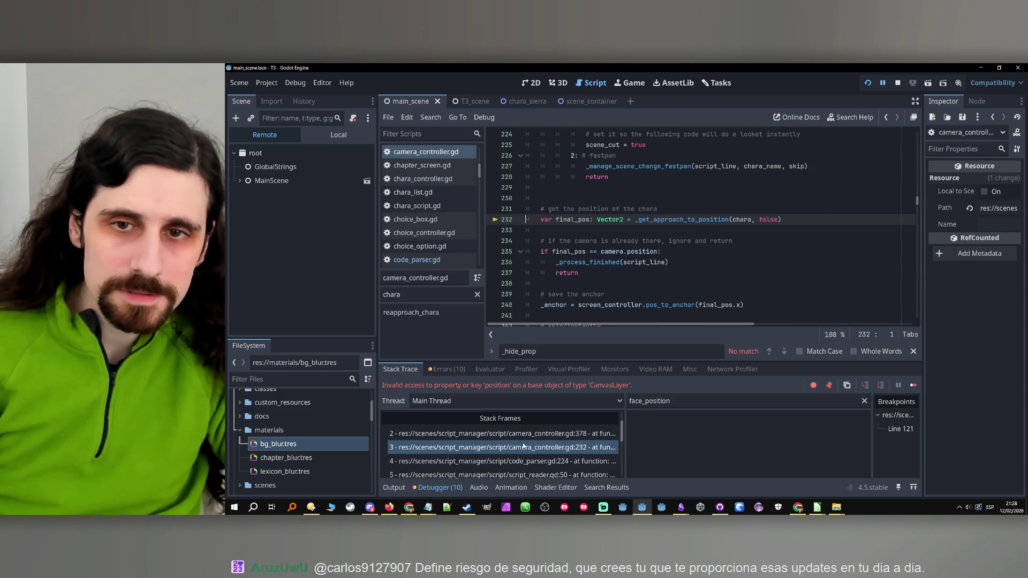
pyautogui.click(522, 444)
pyautogui.scroll(1, 523, 443)
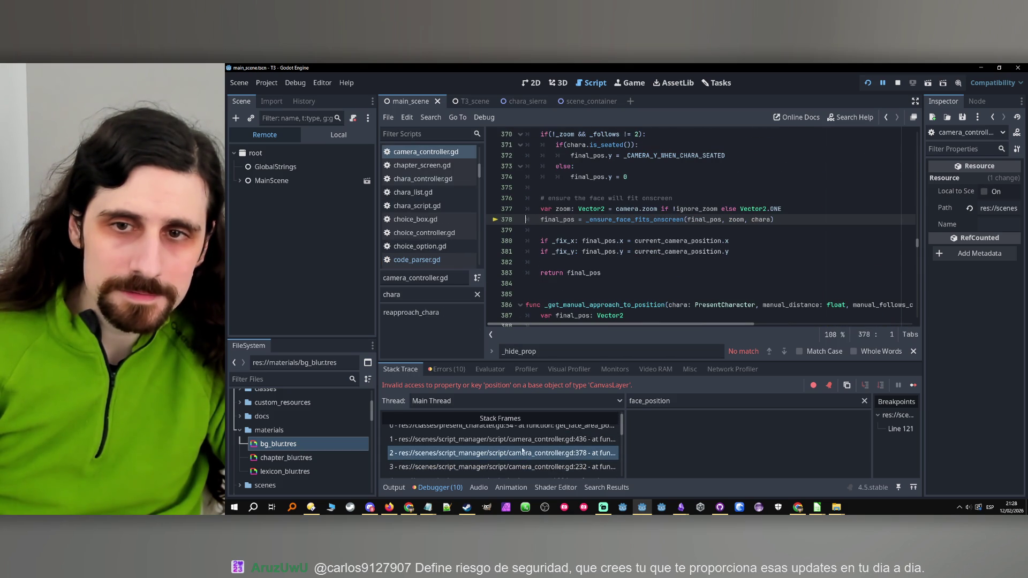
pyautogui.click(524, 440)
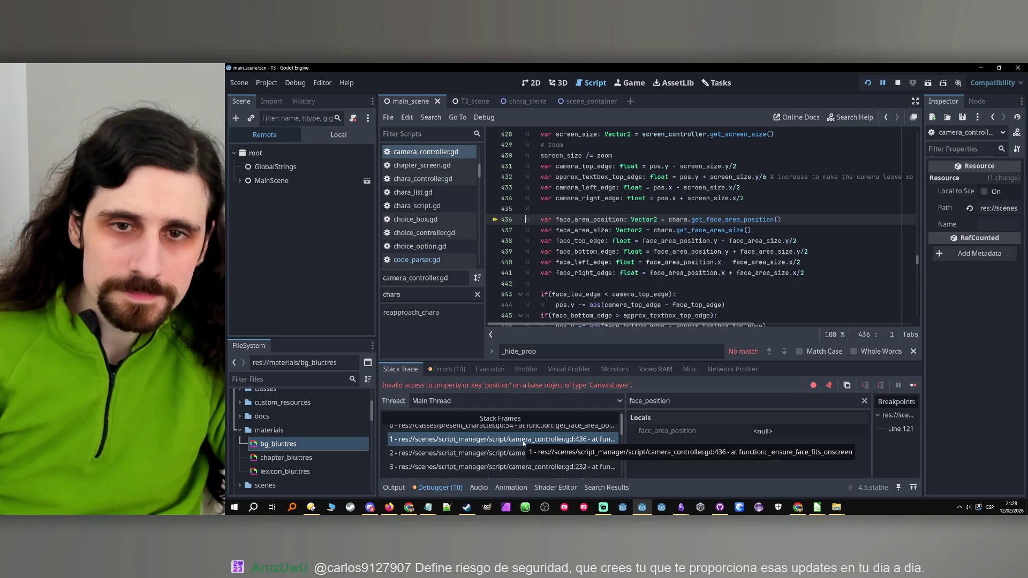
pyautogui.scroll(2, 623, 242)
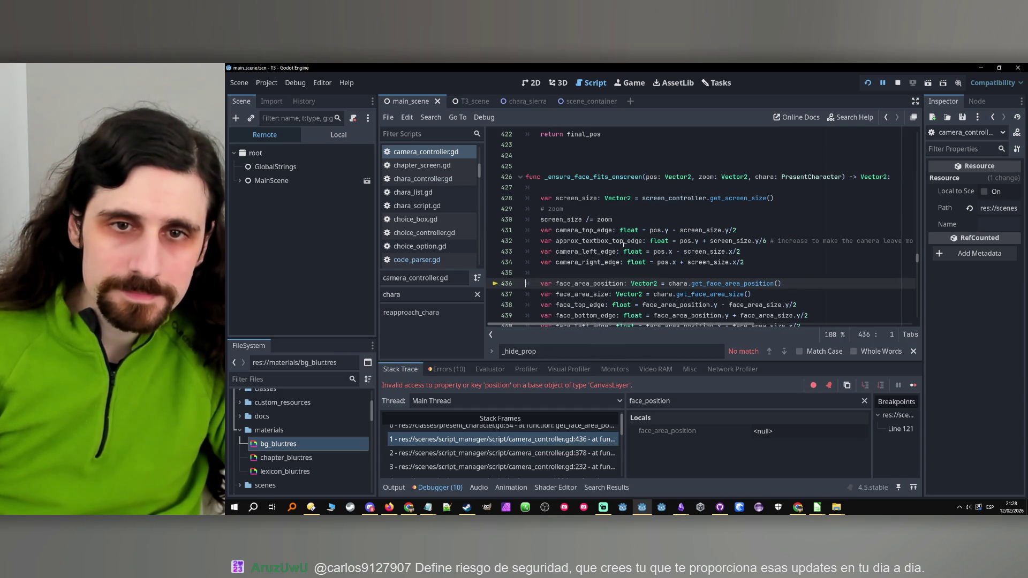
pyautogui.moveTo(624, 245)
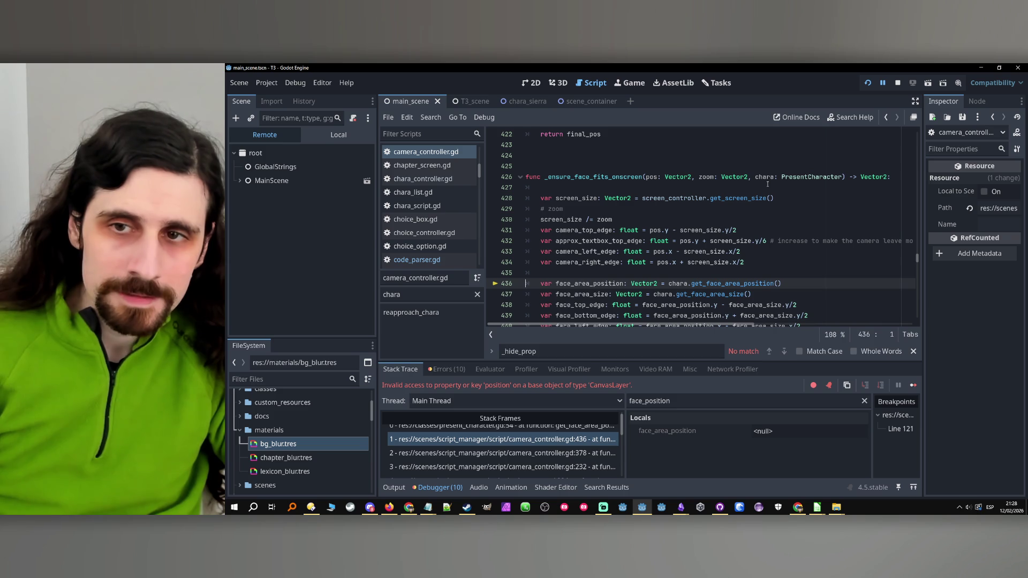
pyautogui.scroll(1, 499, 444)
# Revisit frames from present_character.gd line 54 up to camera_controller.gd line 232.
pyautogui.click(500, 436)
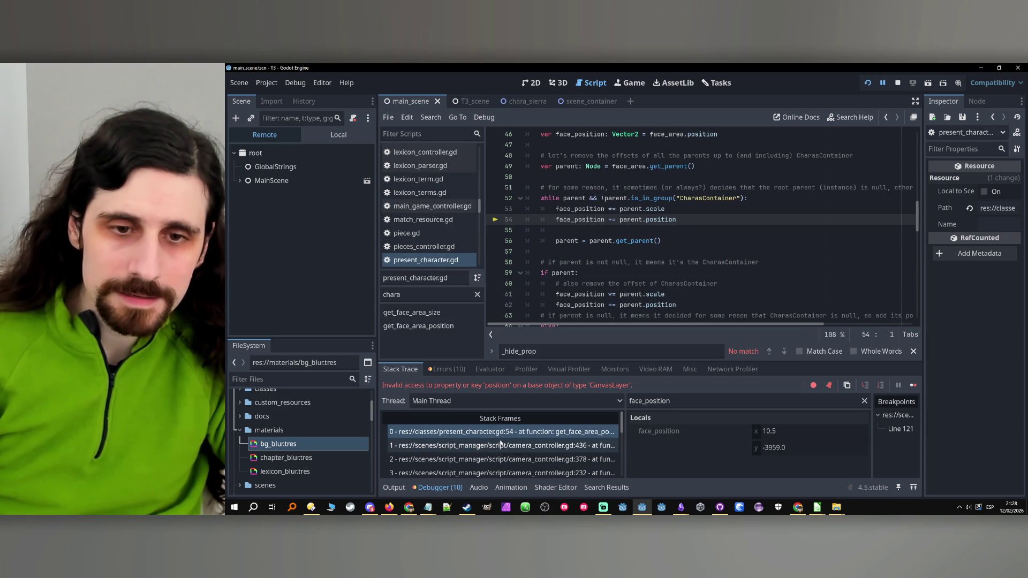
pyautogui.click(501, 445)
pyautogui.click(500, 459)
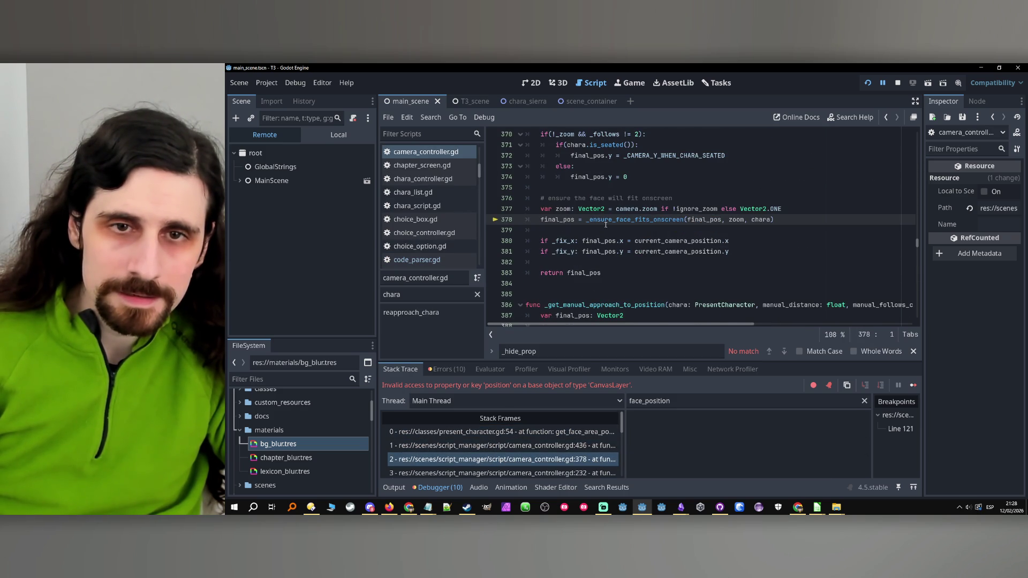
pyautogui.scroll(10, 605, 224)
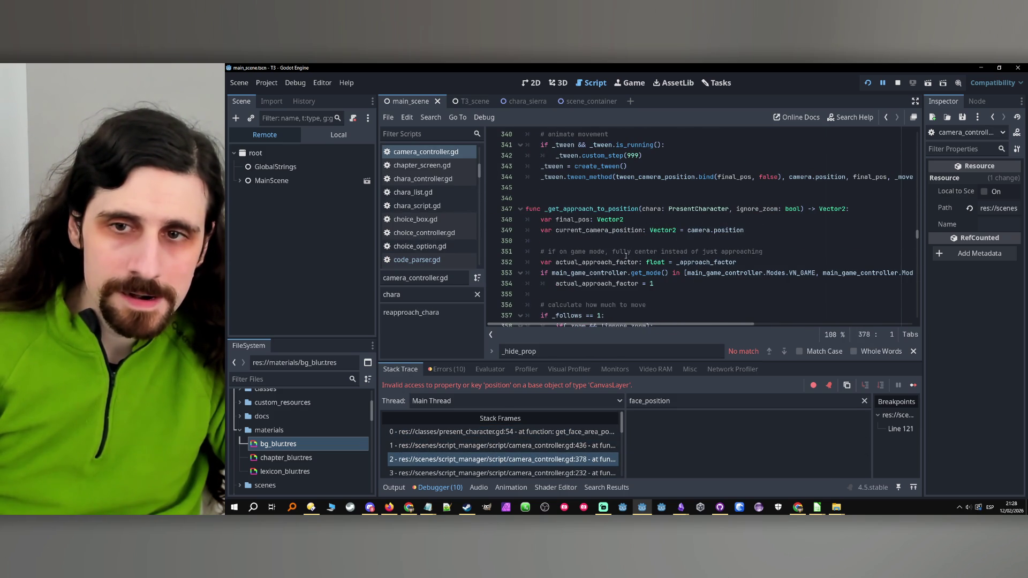
pyautogui.scroll(-1, 500, 455)
pyautogui.click(501, 467)
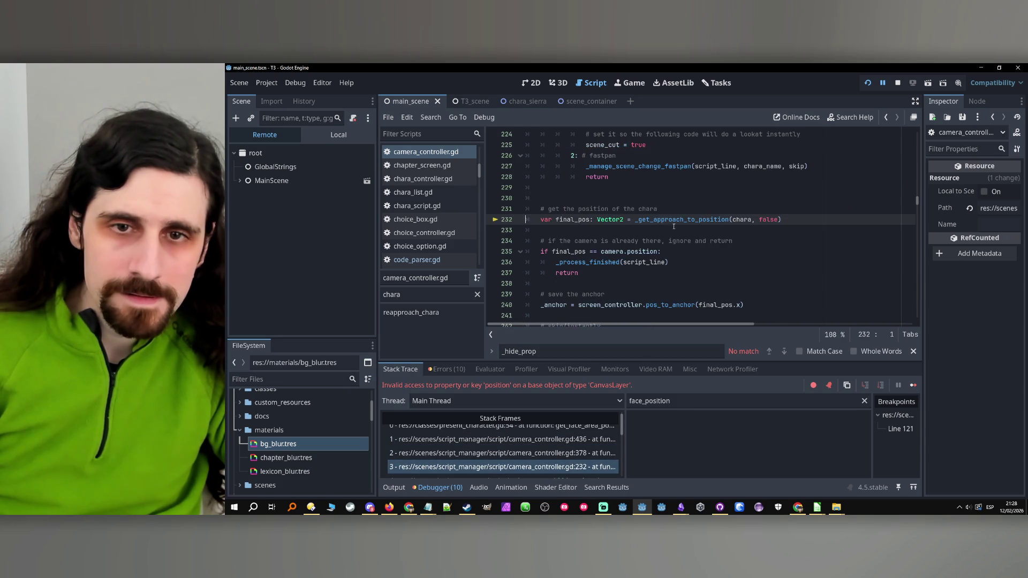
pyautogui.scroll(5, 670, 243)
pyautogui.scroll(8, 670, 242)
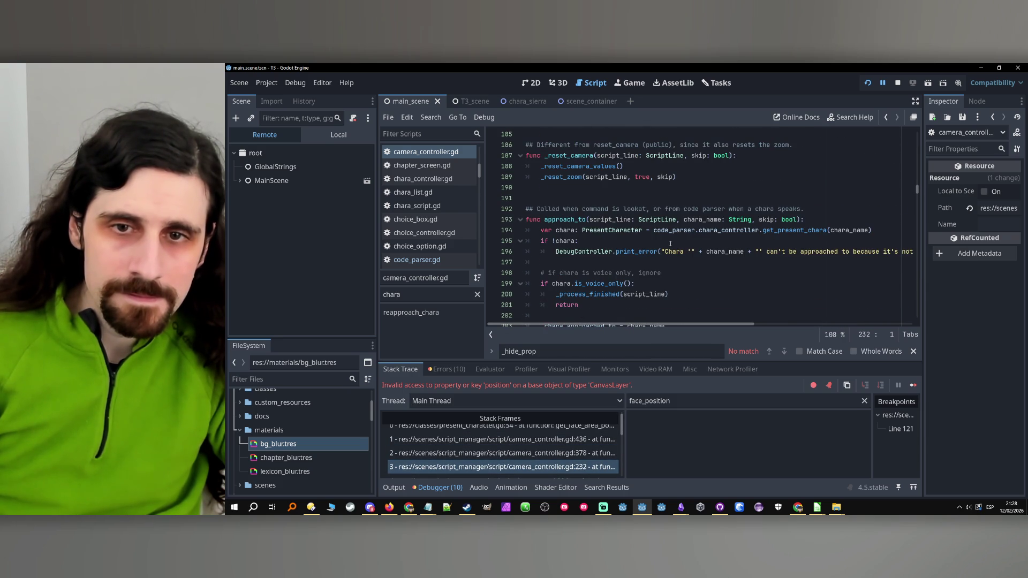
# Check the get_present_chara definition, then open get_face_area_position from line 436.
pyautogui.keyDown('ctrl'); pyautogui.click(816, 233); pyautogui.keyUp('ctrl')
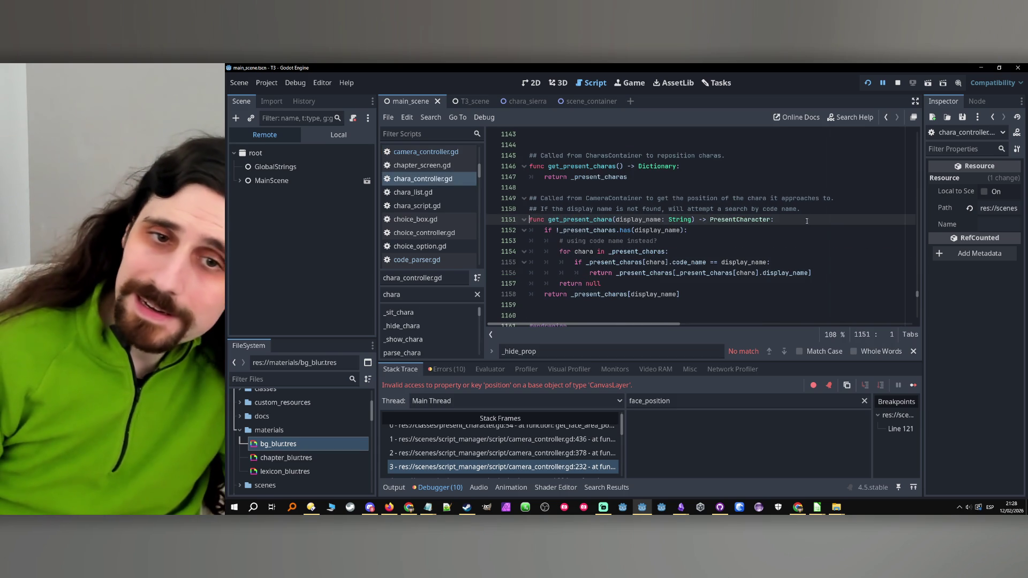
pyautogui.scroll(-1, 803, 237)
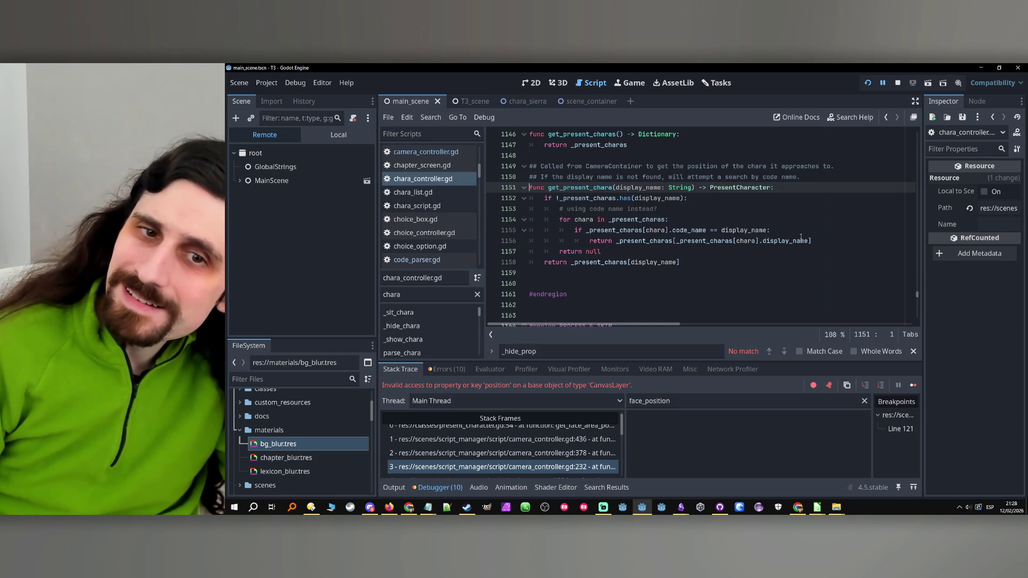
pyautogui.click(885, 118)
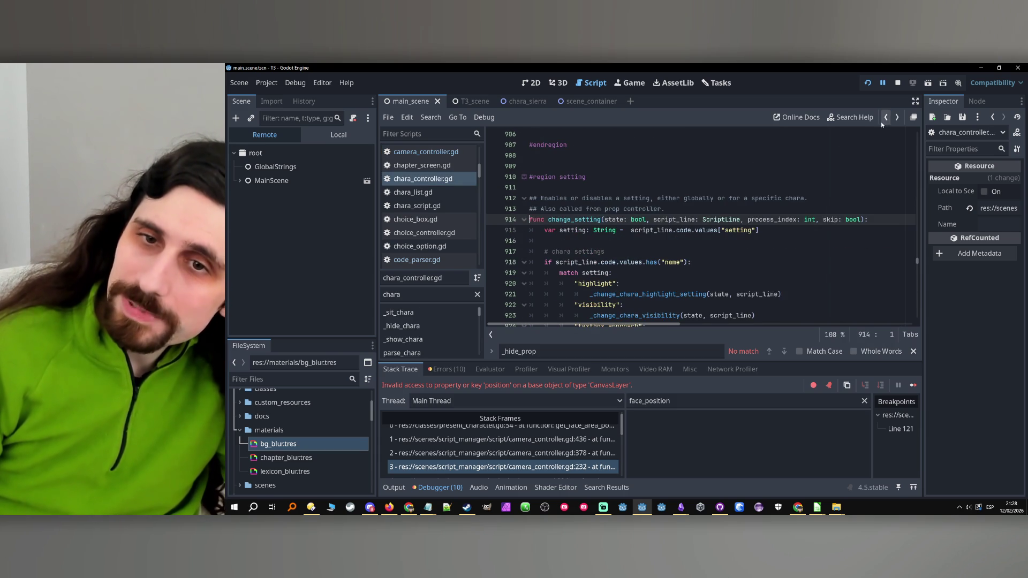
pyautogui.scroll(-5, 648, 243)
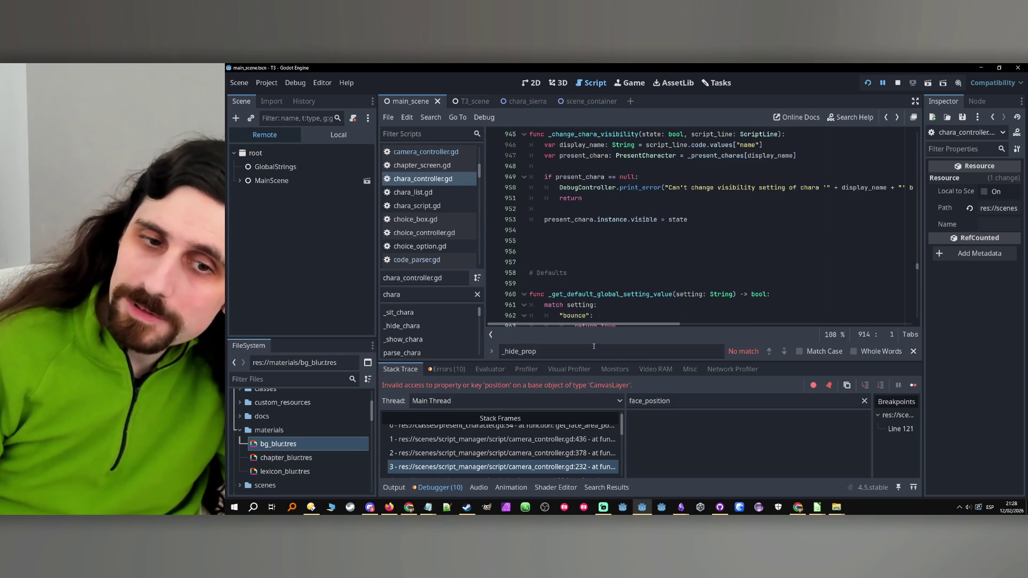
pyautogui.click(566, 453)
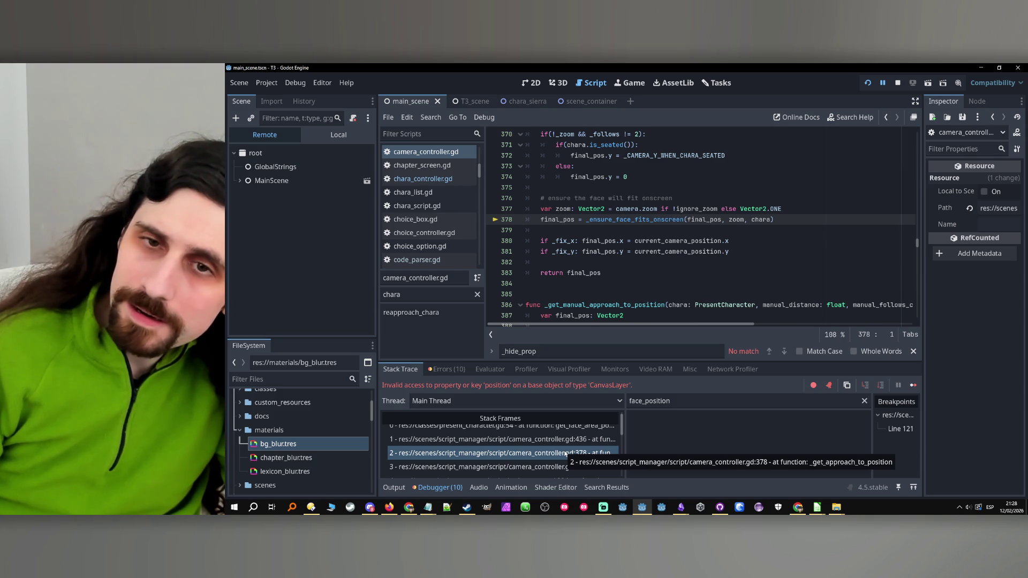
pyautogui.click(560, 439)
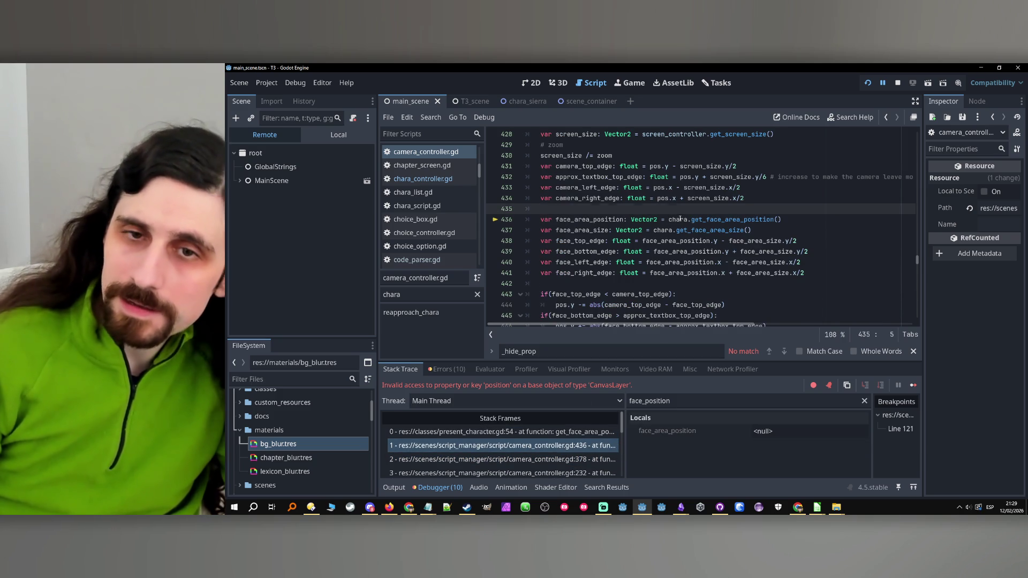
pyautogui.click(703, 220)
pyautogui.keyDown('ctrl'); pyautogui.click(704, 219); pyautogui.keyUp('ctrl')
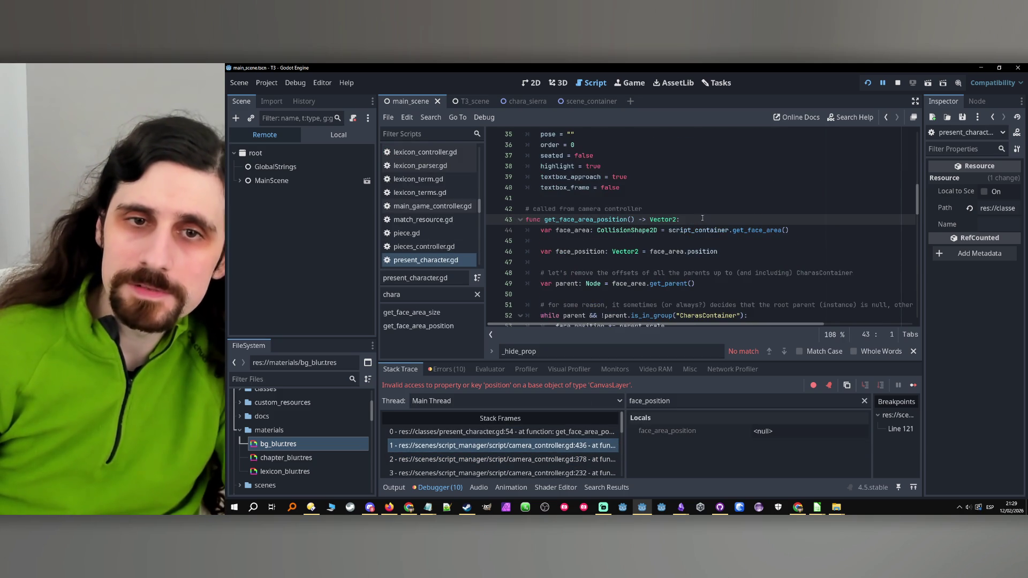
# Highlight face_area, script_container and face_position uses in get_face_area_position.
pyautogui.scroll(10, 704, 221)
pyautogui.scroll(-1, 703, 221)
pyautogui.scroll(-11, 703, 220)
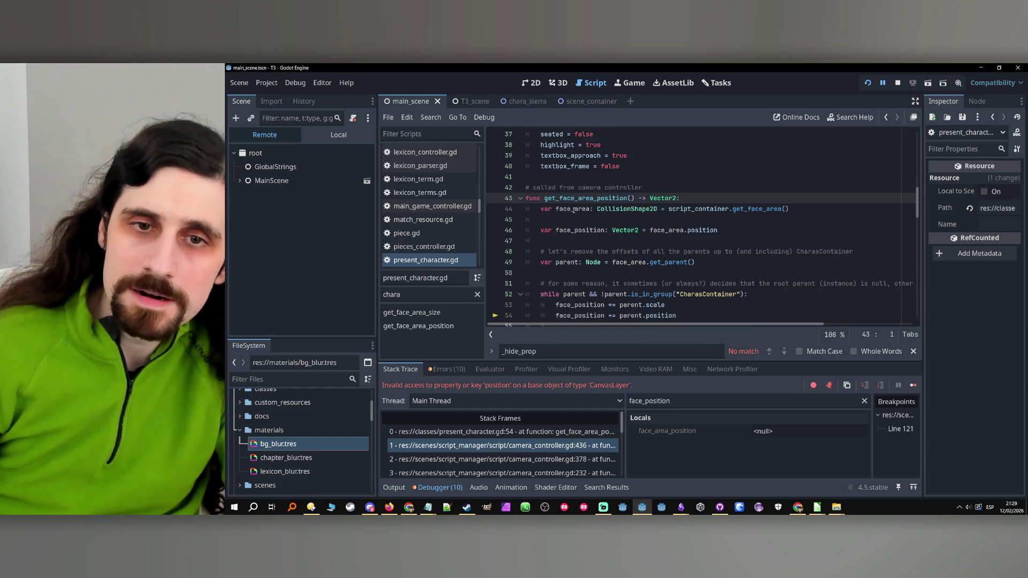
pyautogui.doubleClick(574, 210)
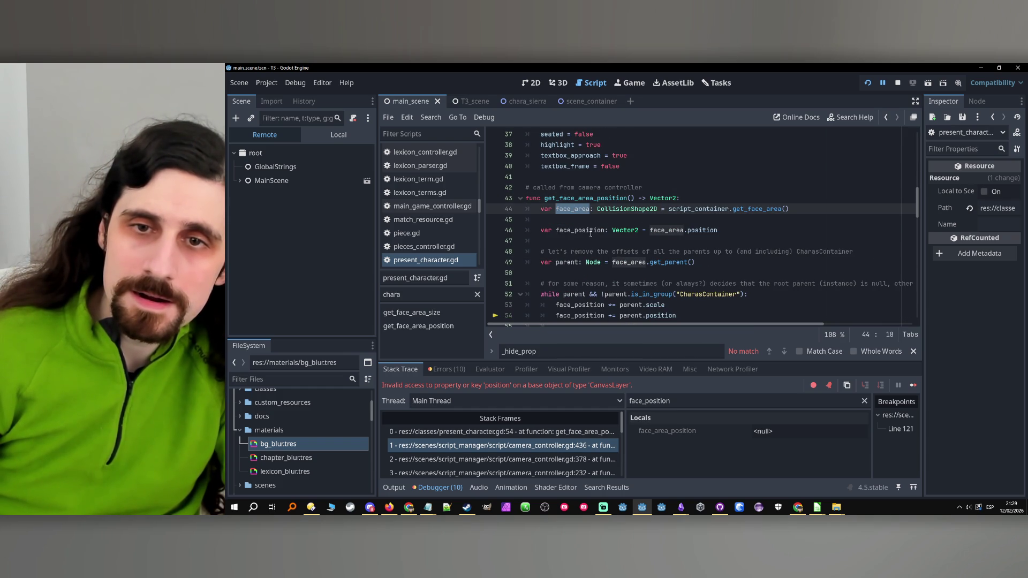
pyautogui.doubleClick(684, 208)
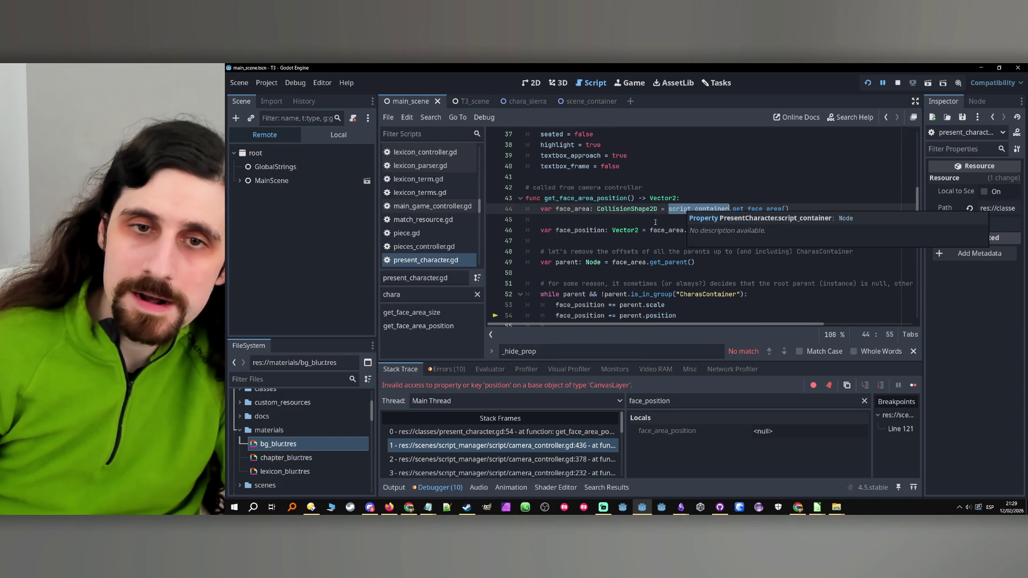
pyautogui.doubleClick(584, 231)
pyautogui.scroll(-1, 638, 253)
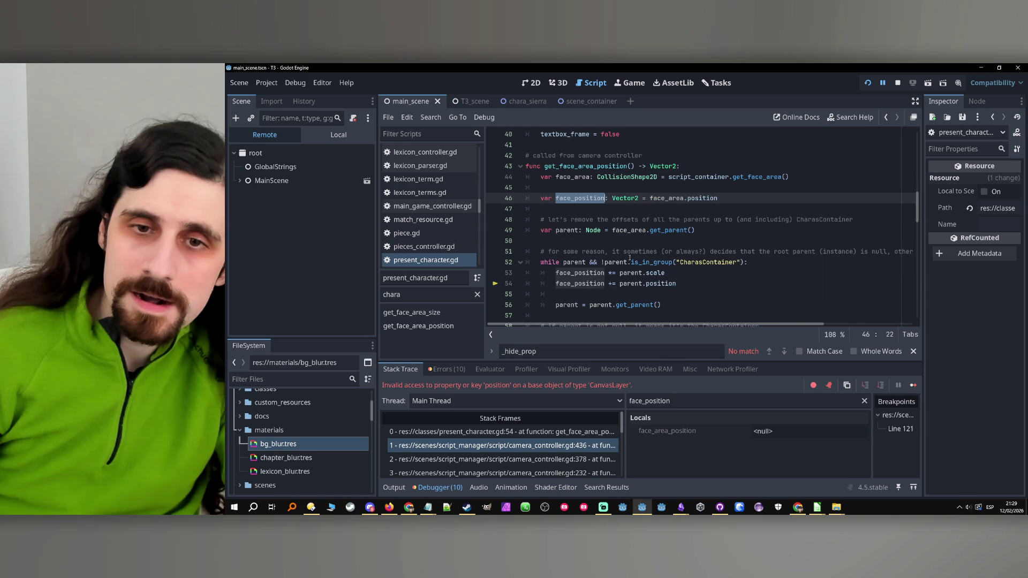
pyautogui.doubleClick(580, 284)
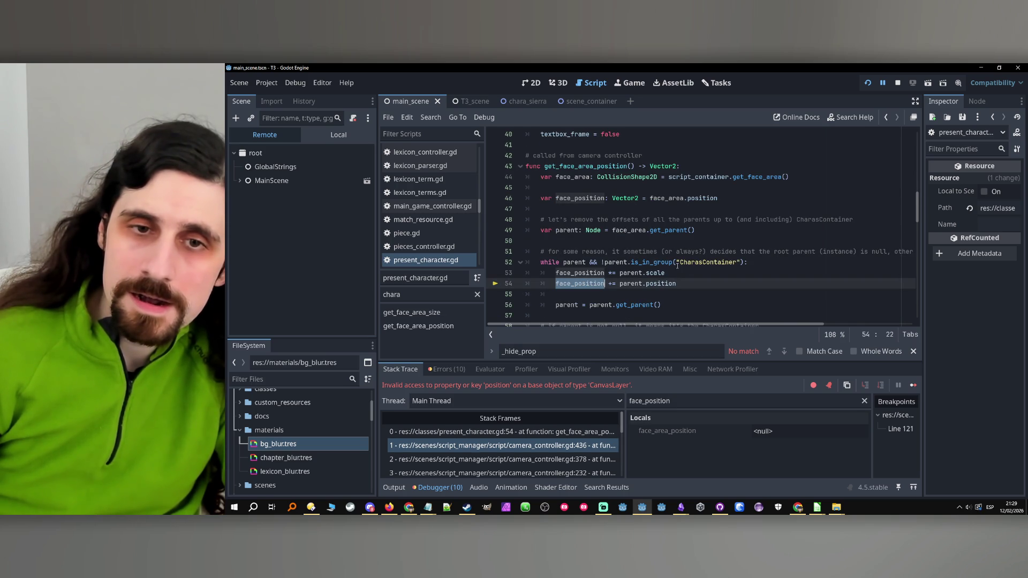
pyautogui.scroll(4, 672, 273)
pyautogui.doubleClick(587, 295)
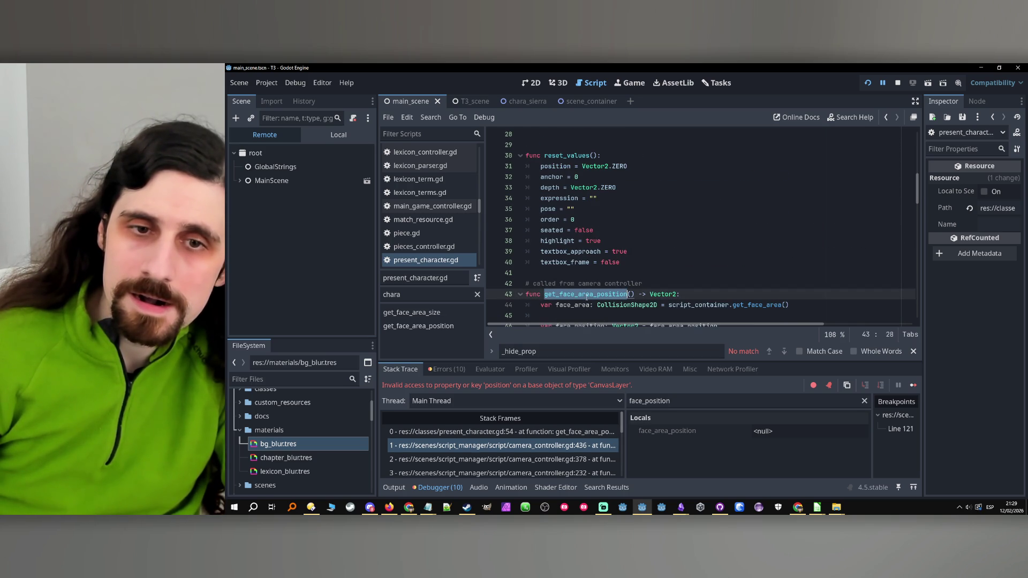
# Check the class variables and script_container lookup, then stop the game.
pyautogui.click(409, 258)
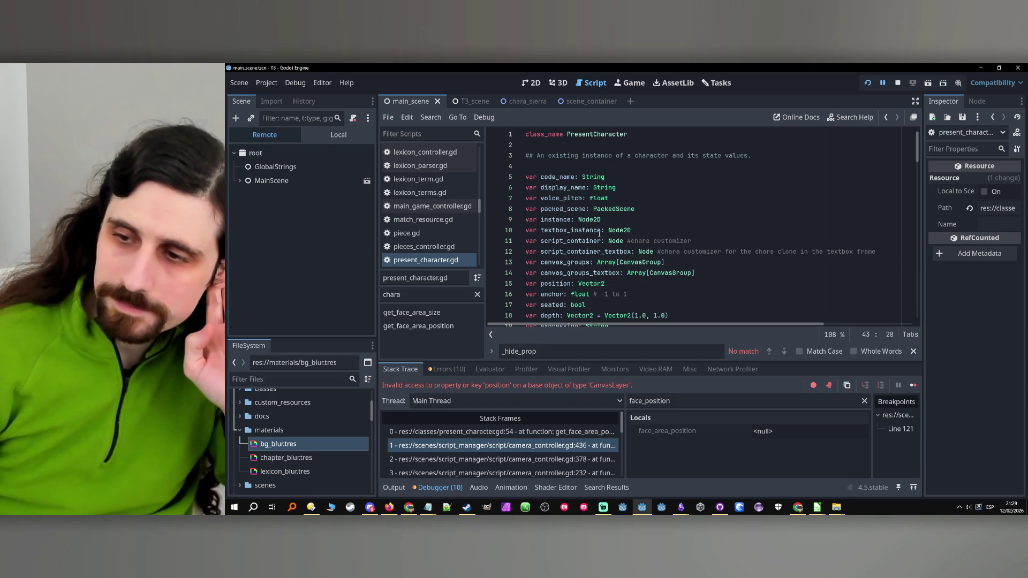
pyautogui.scroll(-10, 605, 235)
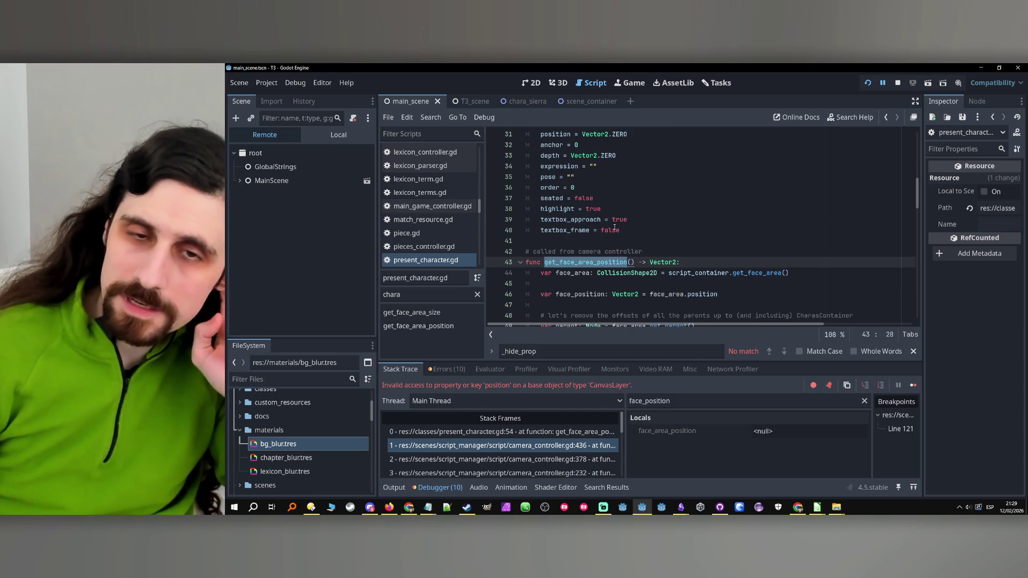
pyautogui.scroll(-2, 616, 235)
pyautogui.scroll(-1, 617, 236)
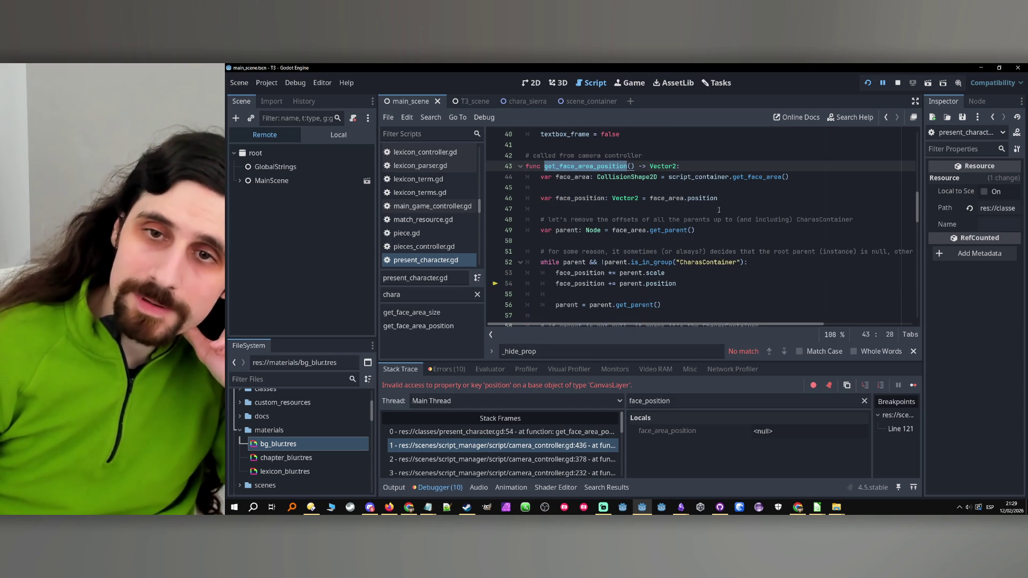
pyautogui.doubleClick(696, 177)
pyautogui.scroll(4, 696, 214)
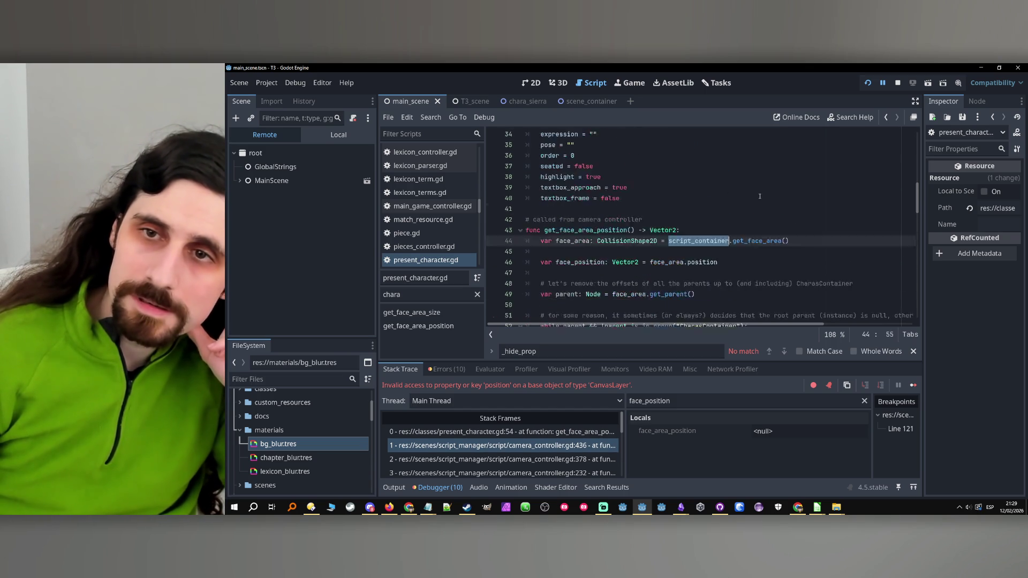
pyautogui.click(897, 84)
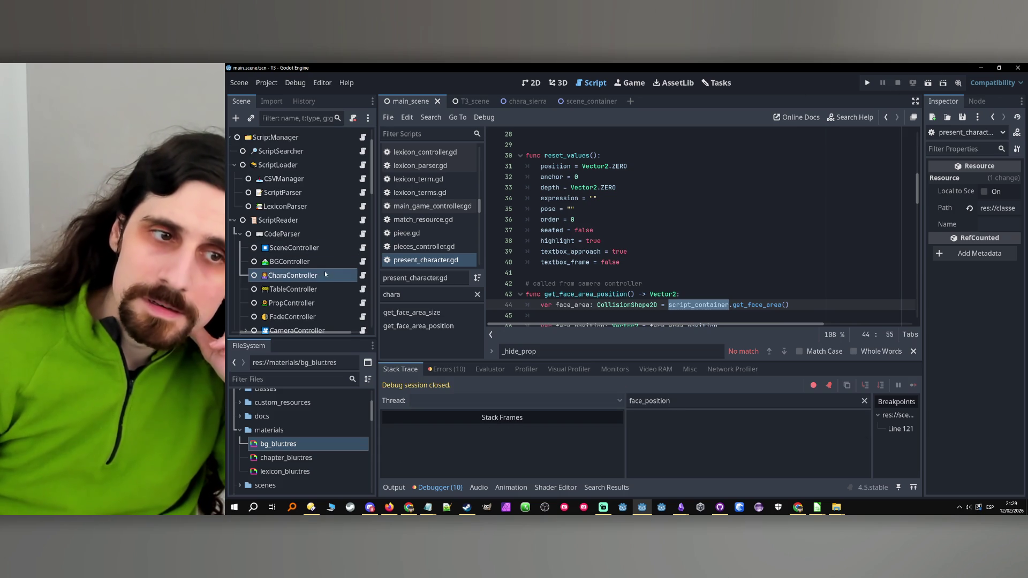
# Open chara_controller.gd and jump to _create_chara_textbox_clone via the 'clone' method filter.
pyautogui.click(364, 276)
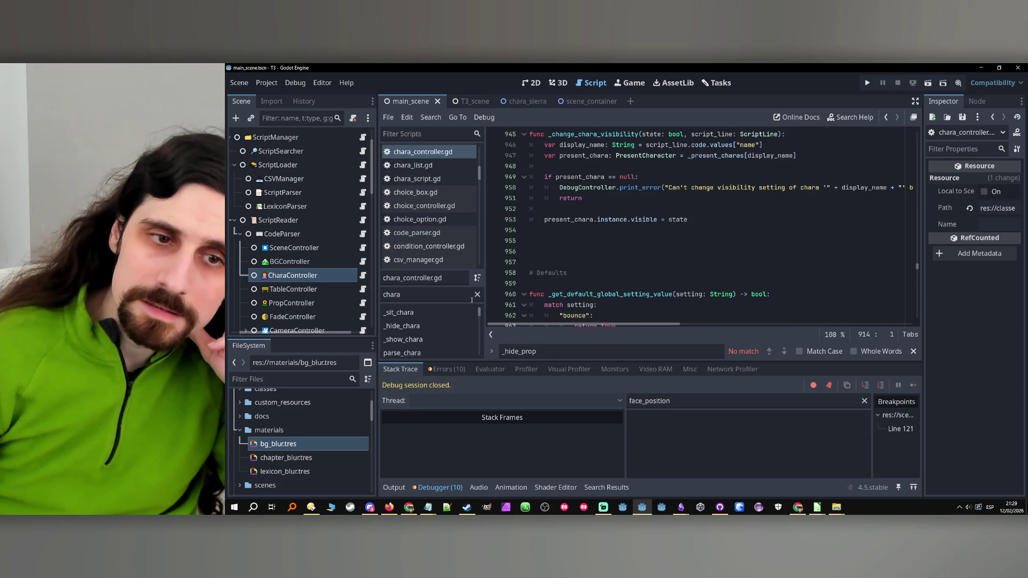
pyautogui.doubleClick(407, 295)
pyautogui.write('clone')
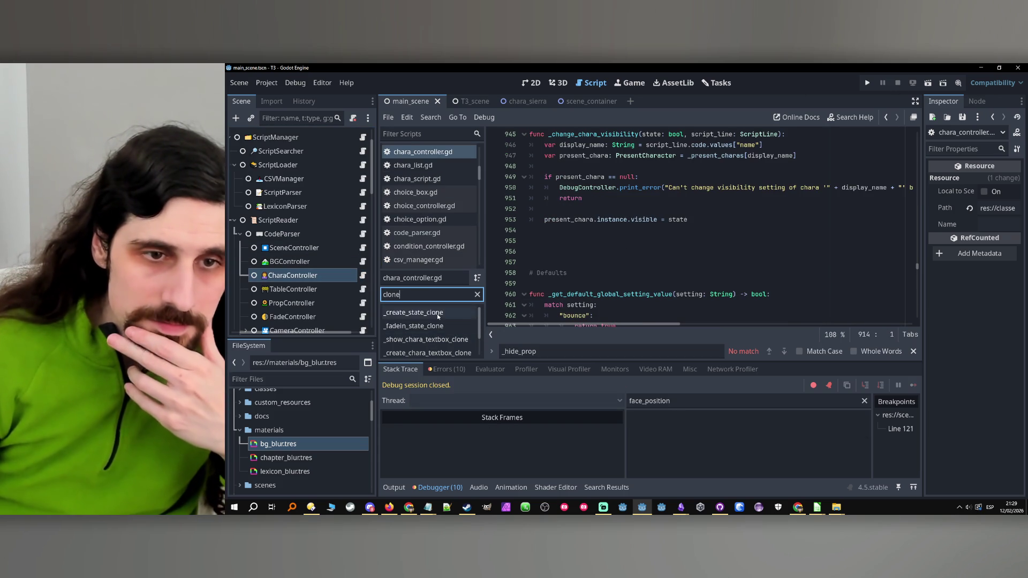
pyautogui.click(407, 353)
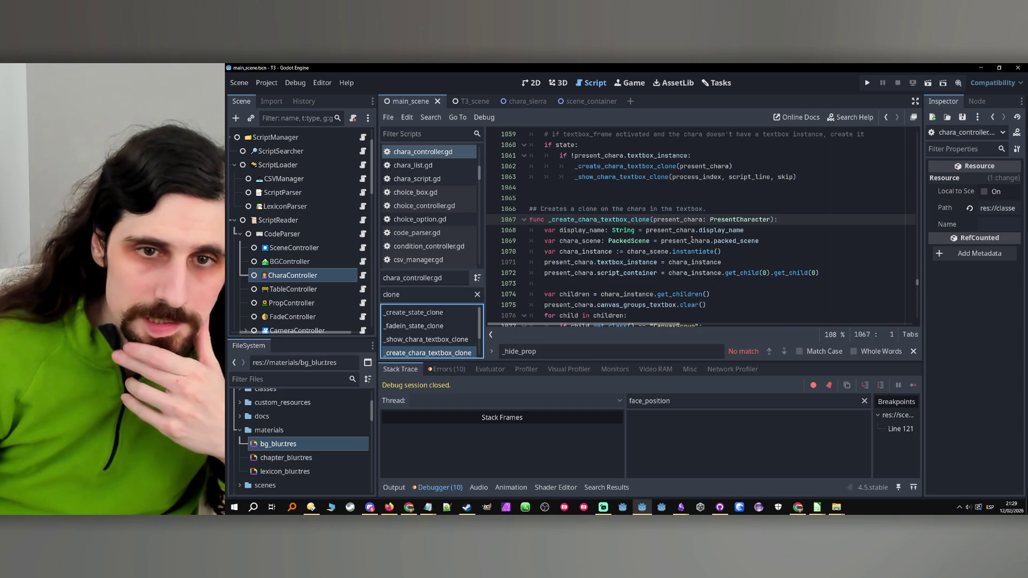
pyautogui.scroll(-2, 657, 229)
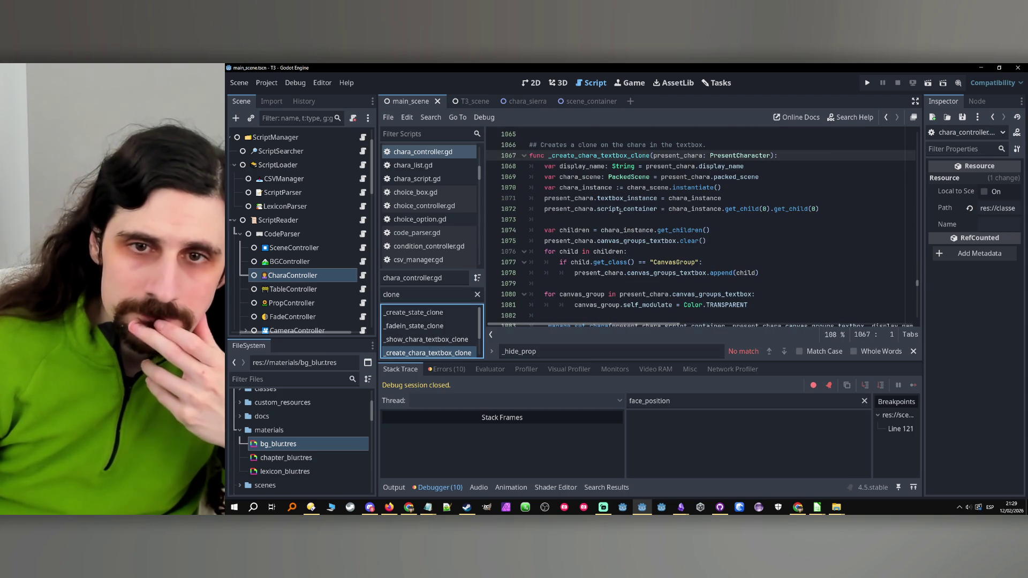
# Change script_container to script_container_textbox on line 1072, save, and relaunch the game.
pyautogui.doubleClick(622, 207)
pyautogui.click(658, 209)
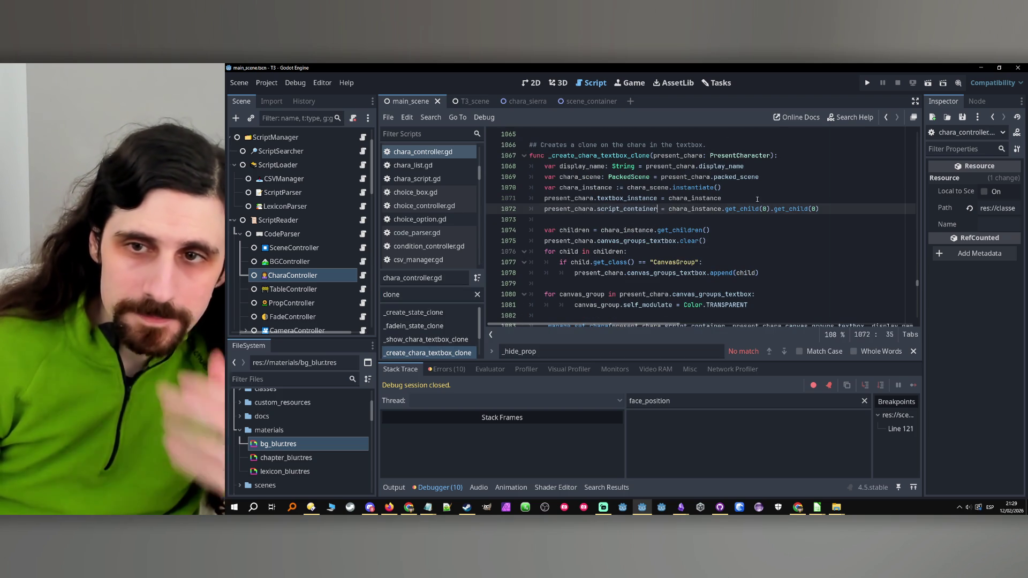
pyautogui.write('_textb')
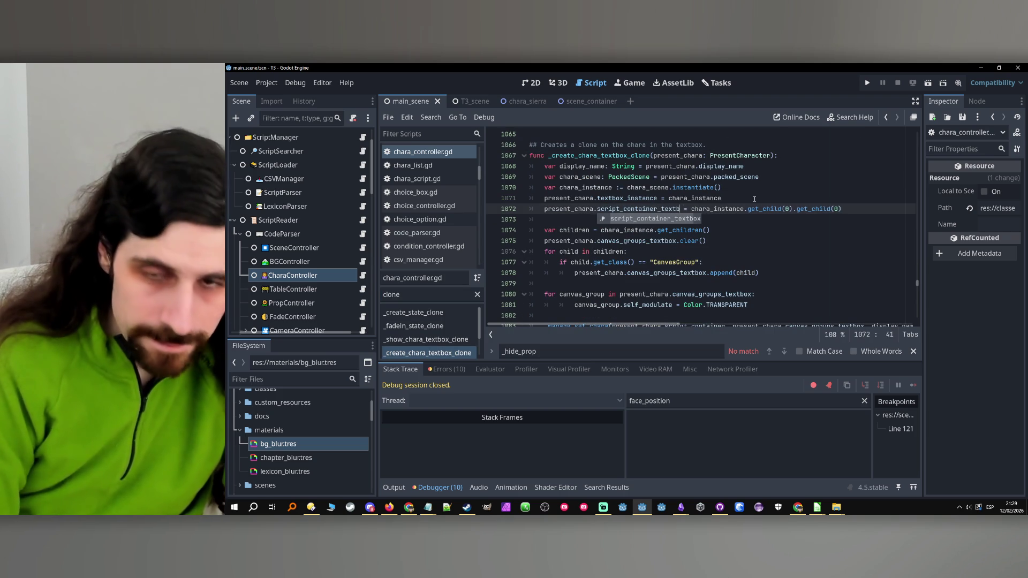
pyautogui.press('Return')
pyautogui.click(845, 269)
pyautogui.hotkey('ctrl', 's')
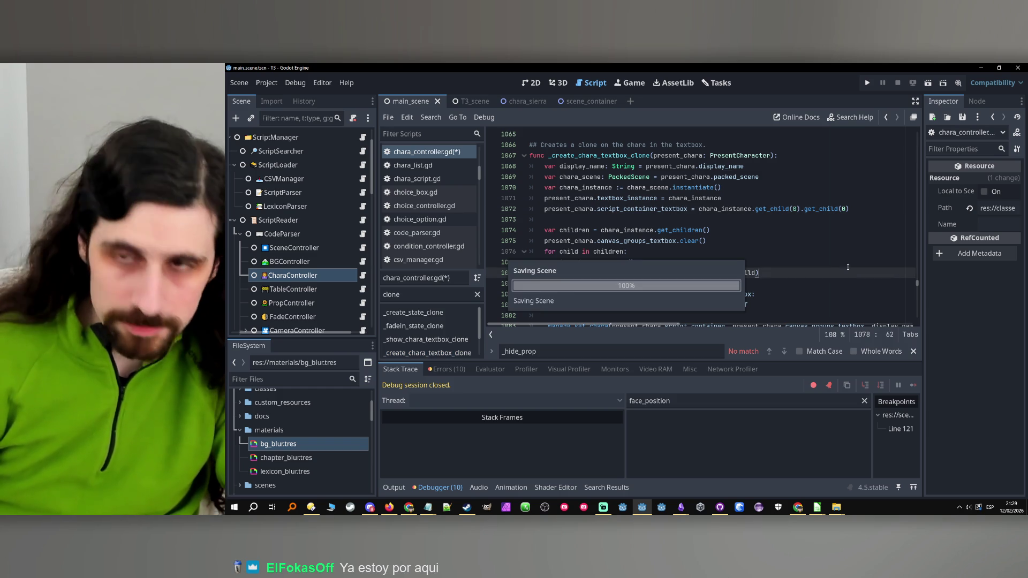
pyautogui.click(868, 83)
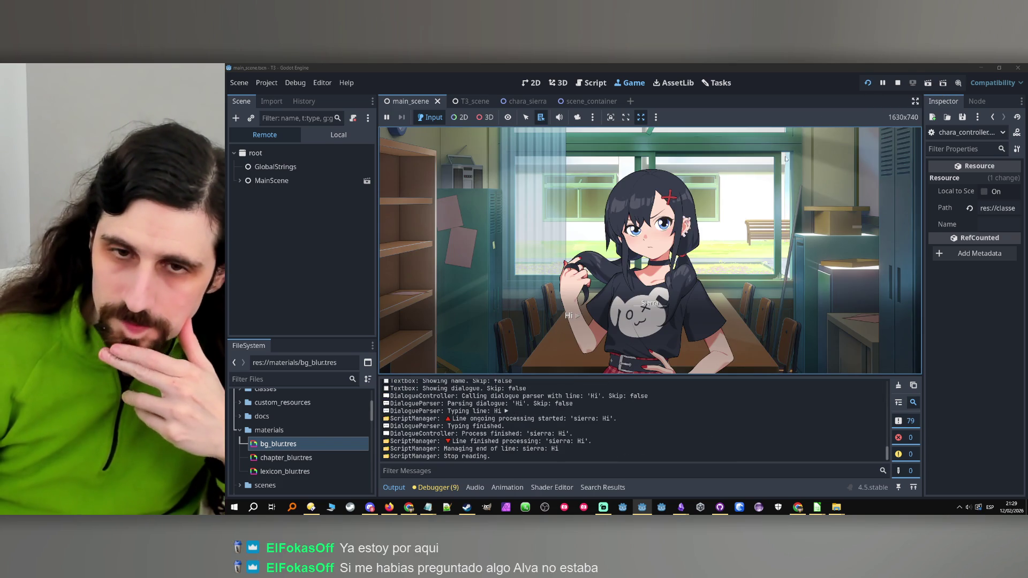
# Advance the dialogue from Sierra's Hi line to her Ho line.
pyautogui.click(739, 226)
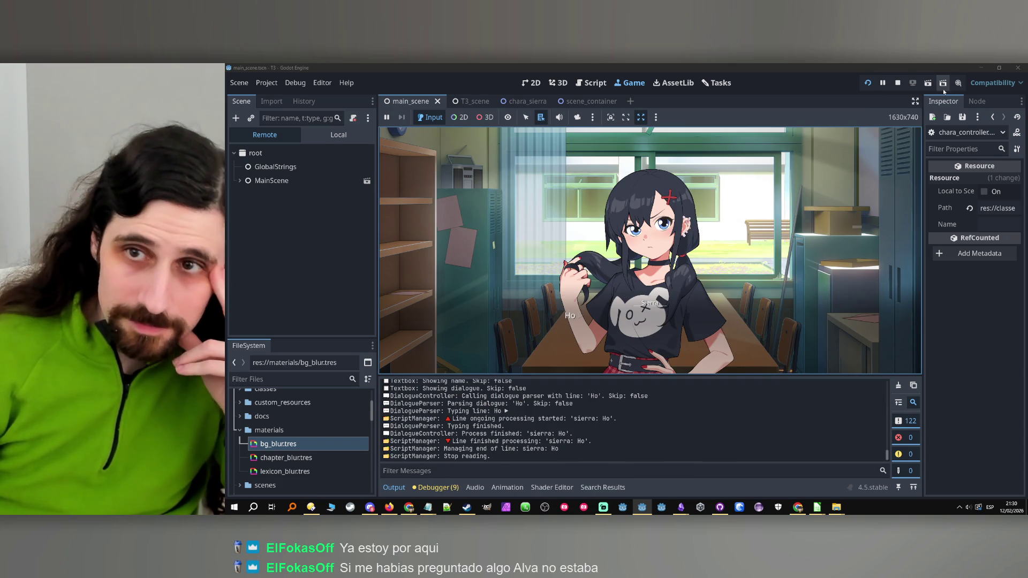
# In the Remote tree, expand MainScene down through ScreenController, ScreenCamera, ScreenMask, ScreenSVC and ScreenSV.
pyautogui.click(239, 180)
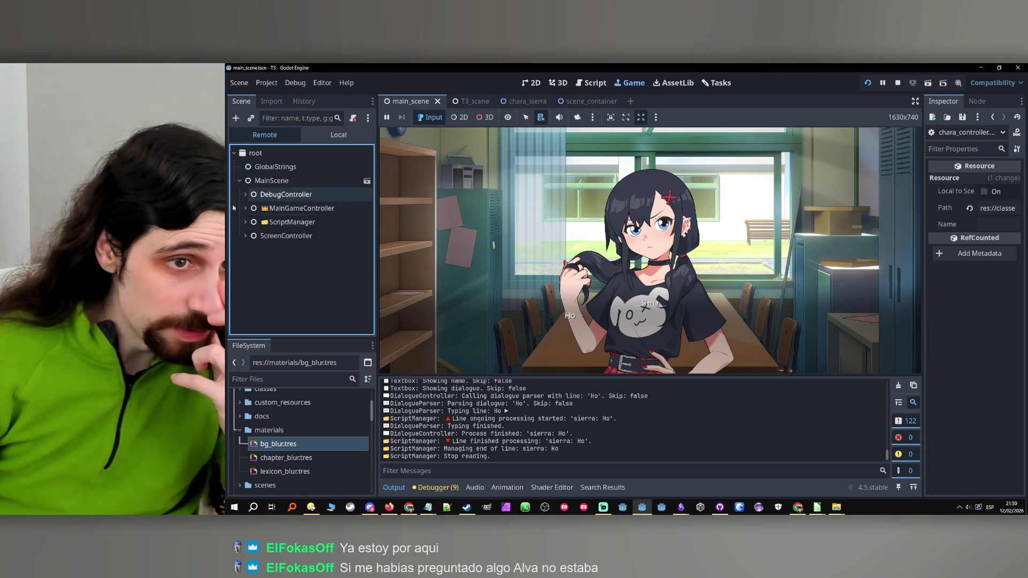
pyautogui.click(244, 236)
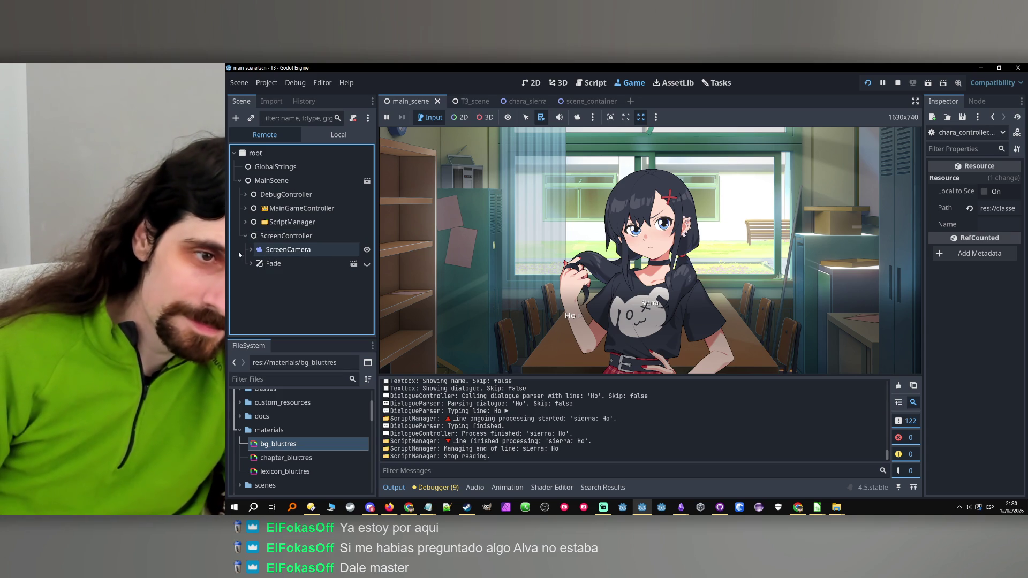
pyautogui.click(250, 250)
pyautogui.click(257, 263)
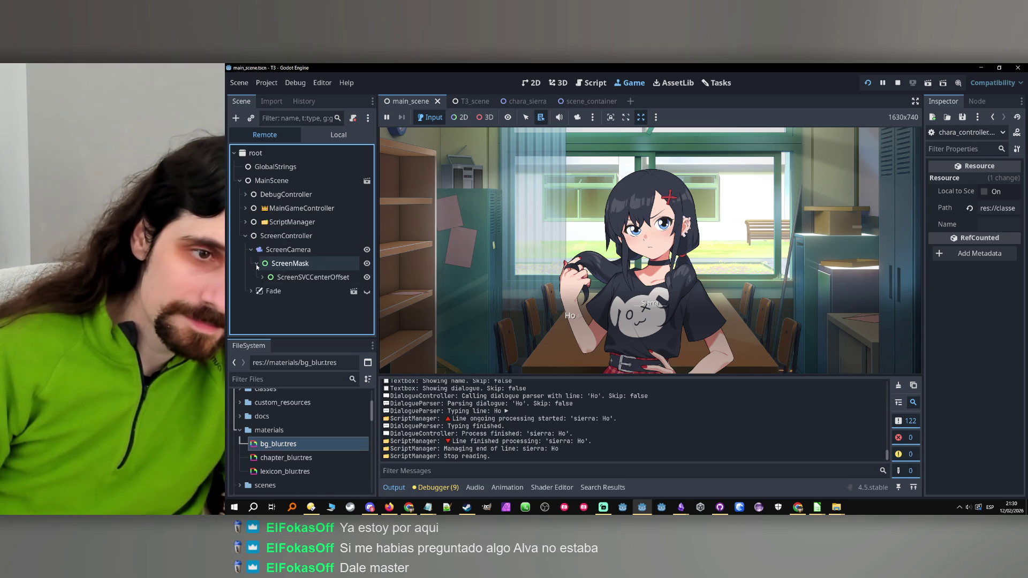
pyautogui.click(262, 277)
pyautogui.click(267, 290)
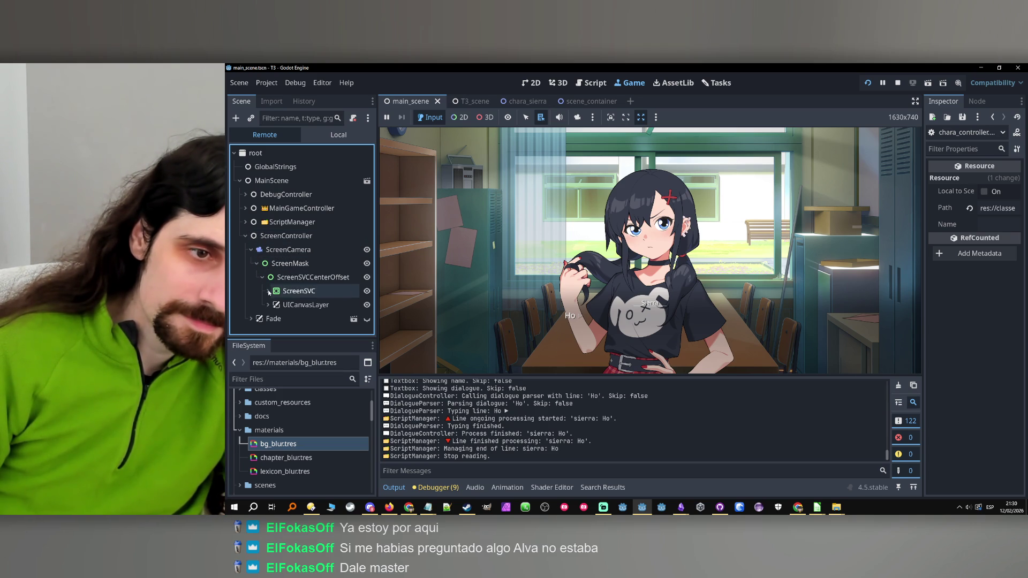
pyautogui.click(274, 305)
# Expand ScreenSVElementsCenterOffset and the scene container, then widen the Scene dock so names show fully.
pyautogui.scroll(-2, 274, 302)
pyautogui.click(279, 272)
pyautogui.scroll(-2, 279, 276)
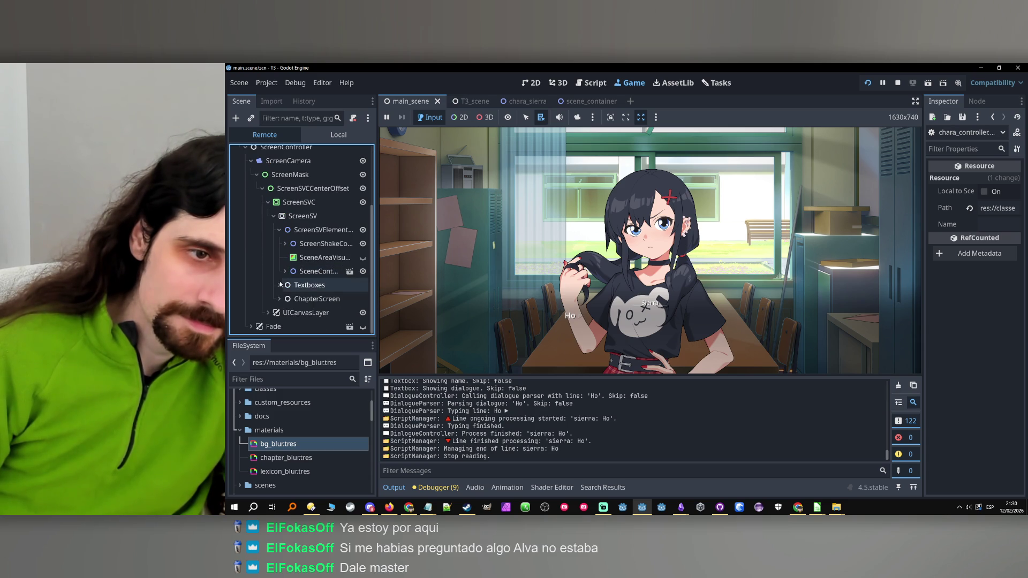
pyautogui.click(284, 272)
pyautogui.scroll(-4, 284, 275)
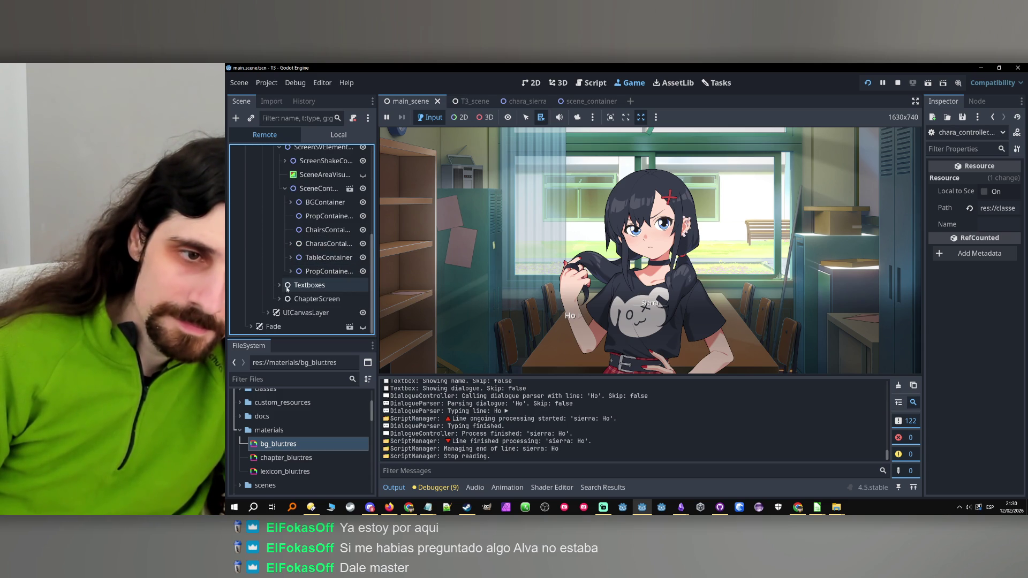
pyautogui.scroll(3, 283, 293)
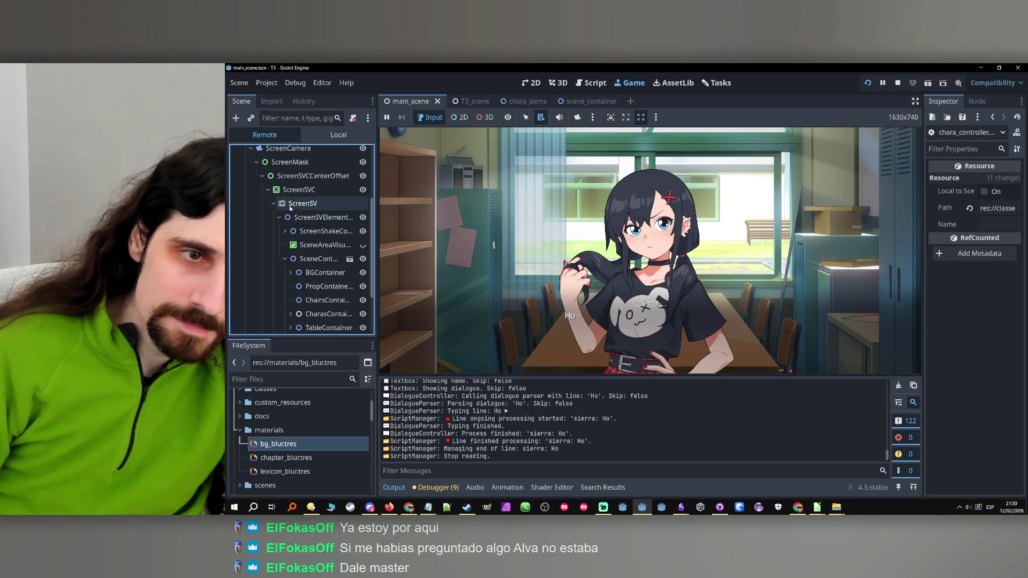
pyautogui.scroll(-3, 283, 274)
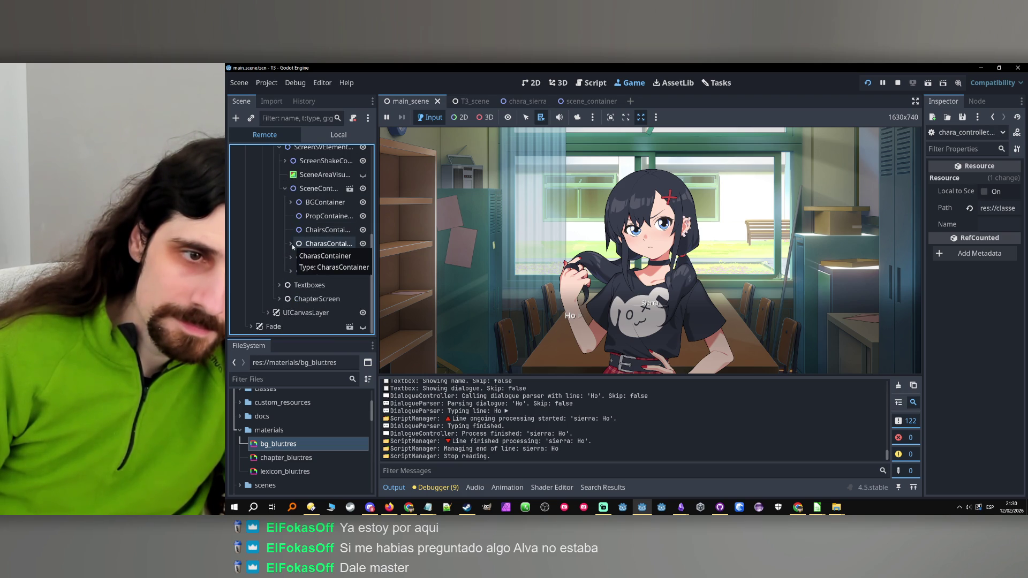
pyautogui.scroll(2, 293, 247)
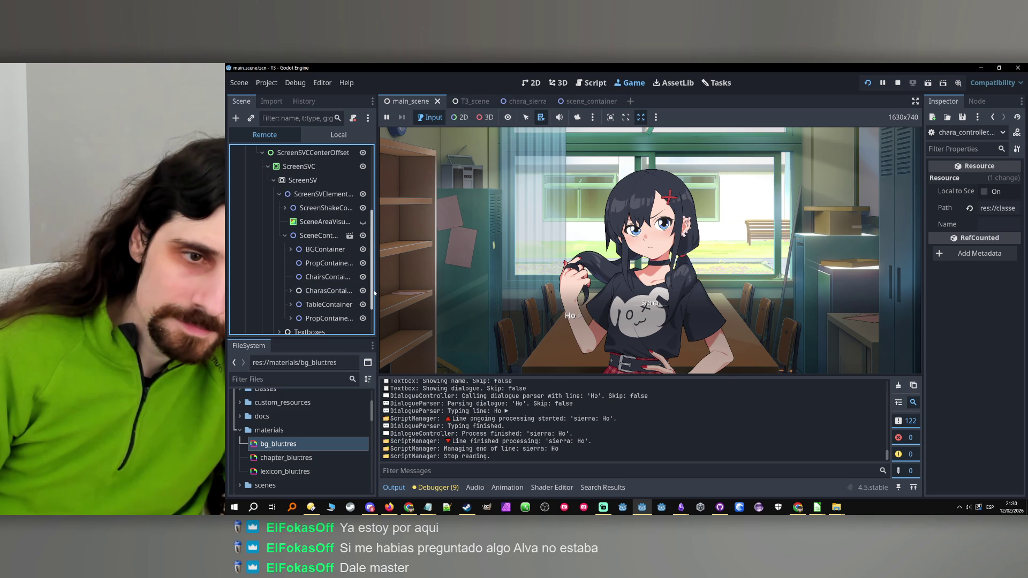
pyautogui.moveTo(376, 292); pyautogui.dragTo(419, 292)
# Briefly inspect CharasContainer and ChairsContainer, then collapse CharasContainer again.
pyautogui.click(343, 292)
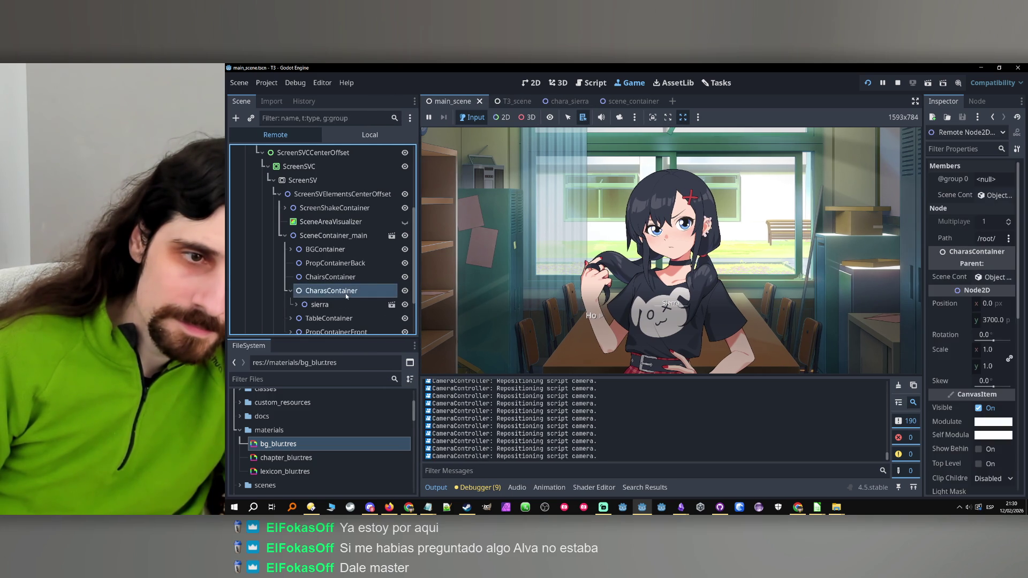
pyautogui.press('Up')
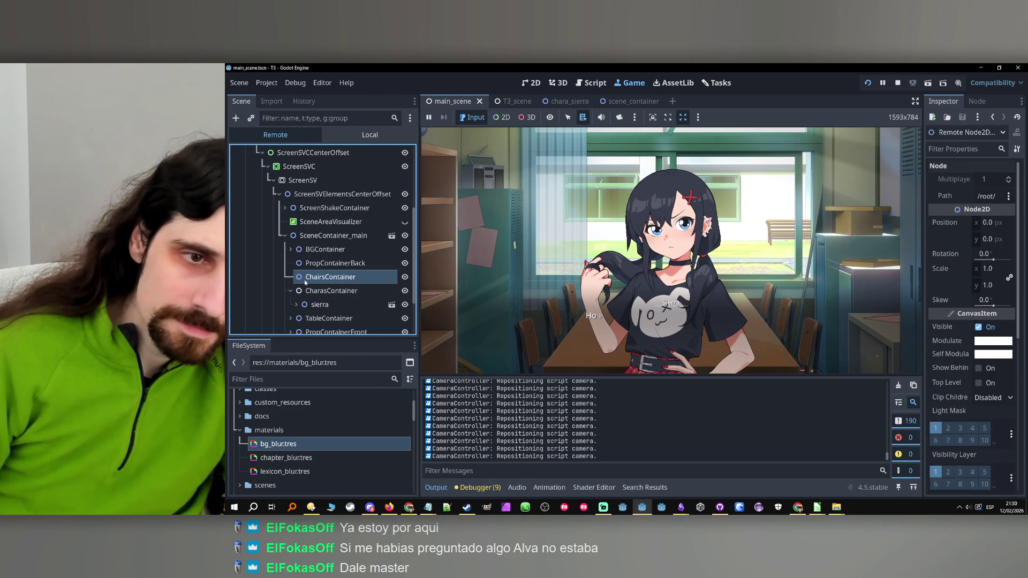
pyautogui.click(291, 292)
pyautogui.scroll(-3, 294, 289)
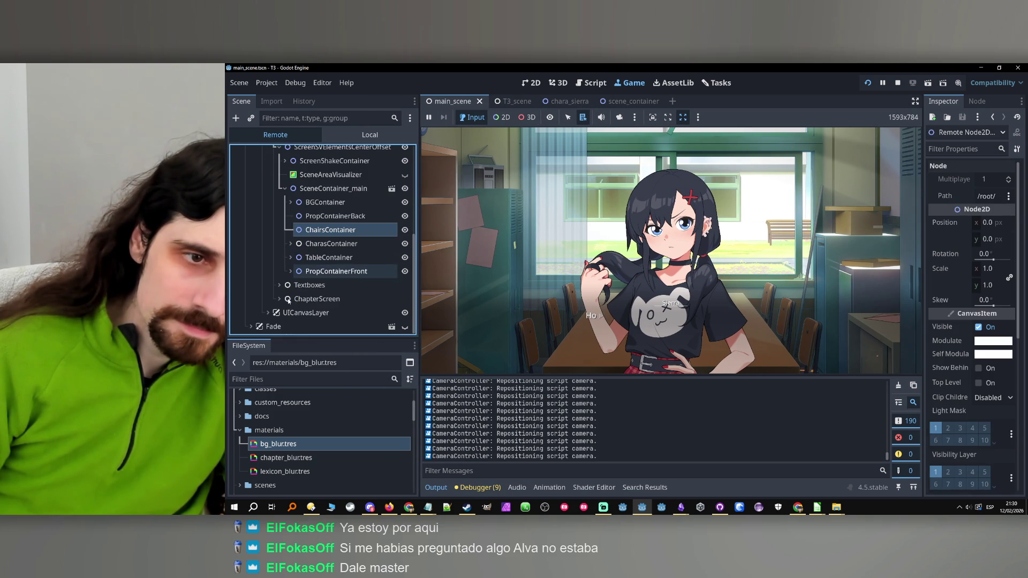
pyautogui.scroll(3, 292, 279)
pyautogui.scroll(-3, 293, 279)
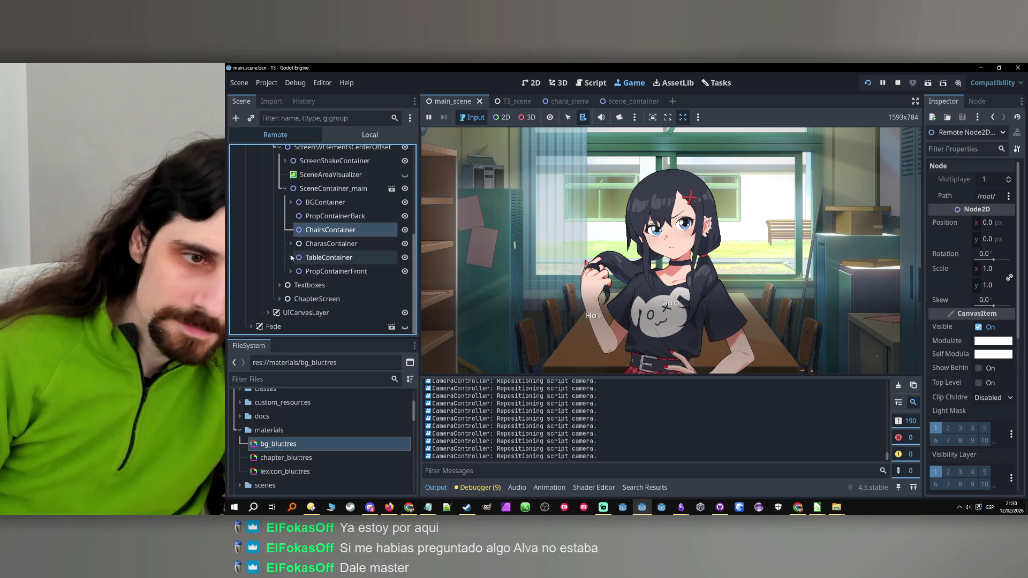
# Expand Textboxes > TextboxesCanvasLayer > CharaBox and select the live sierra portrait node.
pyautogui.click(280, 285)
pyautogui.click(285, 285)
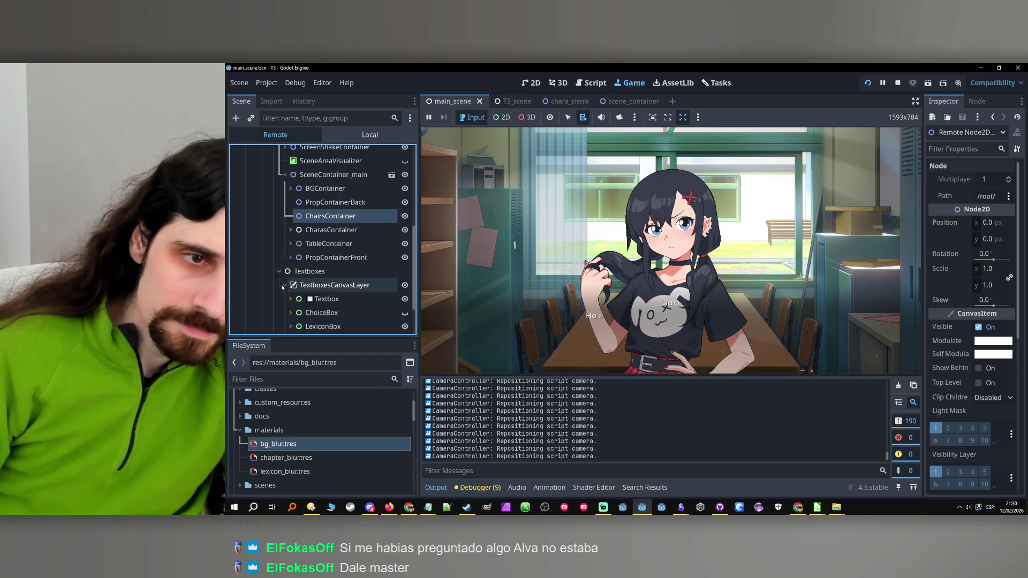
pyautogui.scroll(-4, 289, 289)
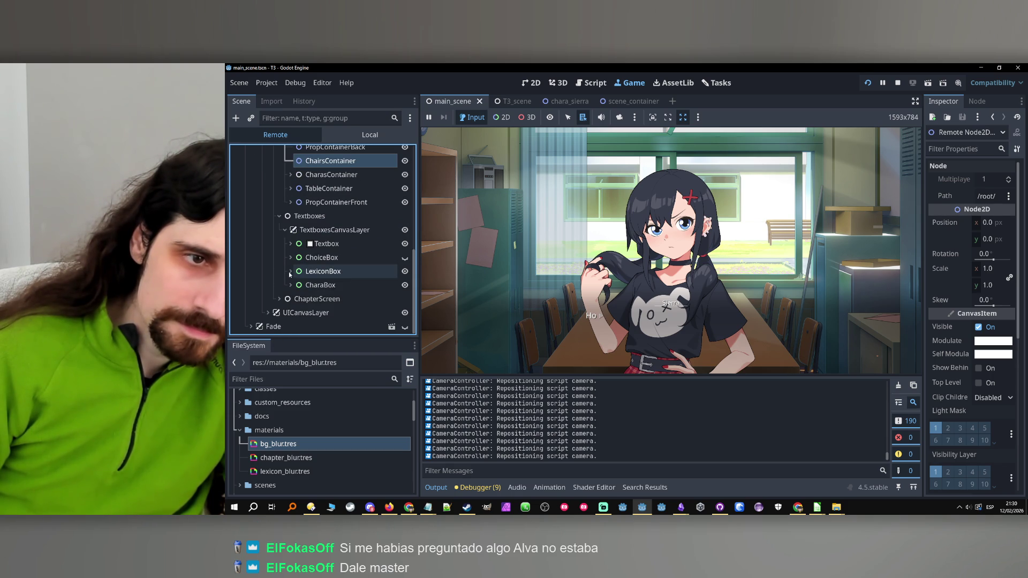
pyautogui.click(291, 284)
pyautogui.click(294, 287)
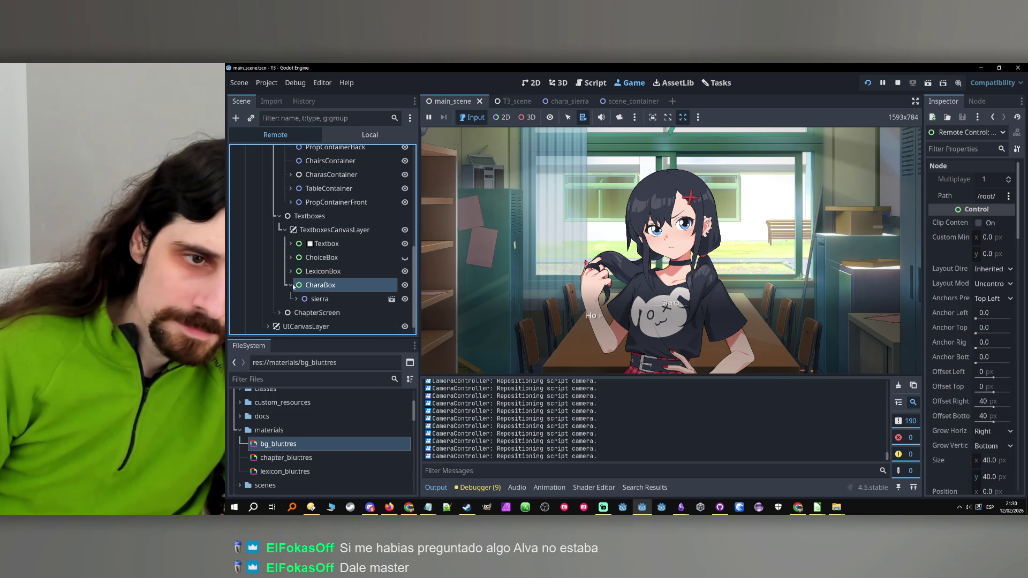
pyautogui.click(292, 285)
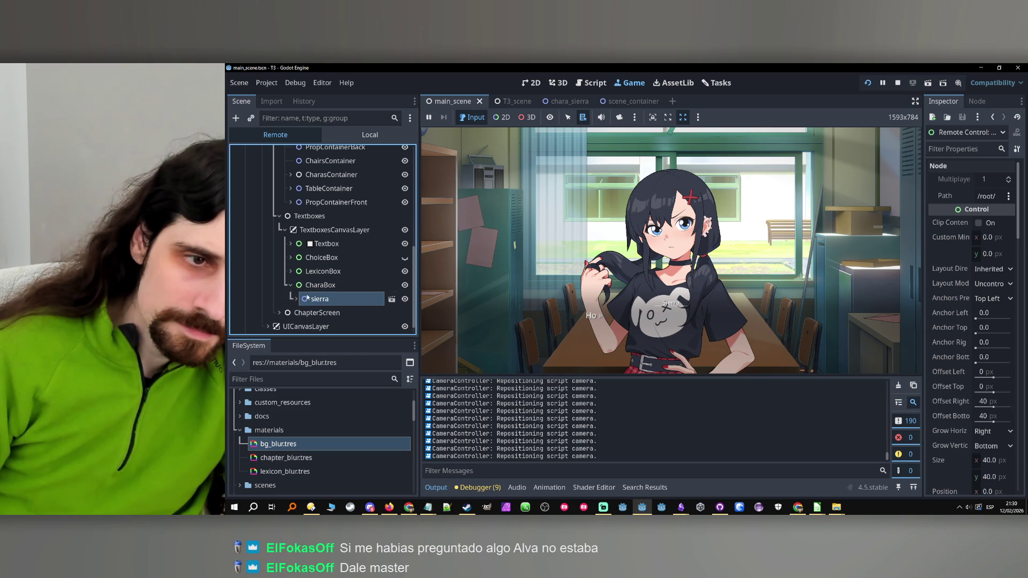
pyautogui.click(307, 298)
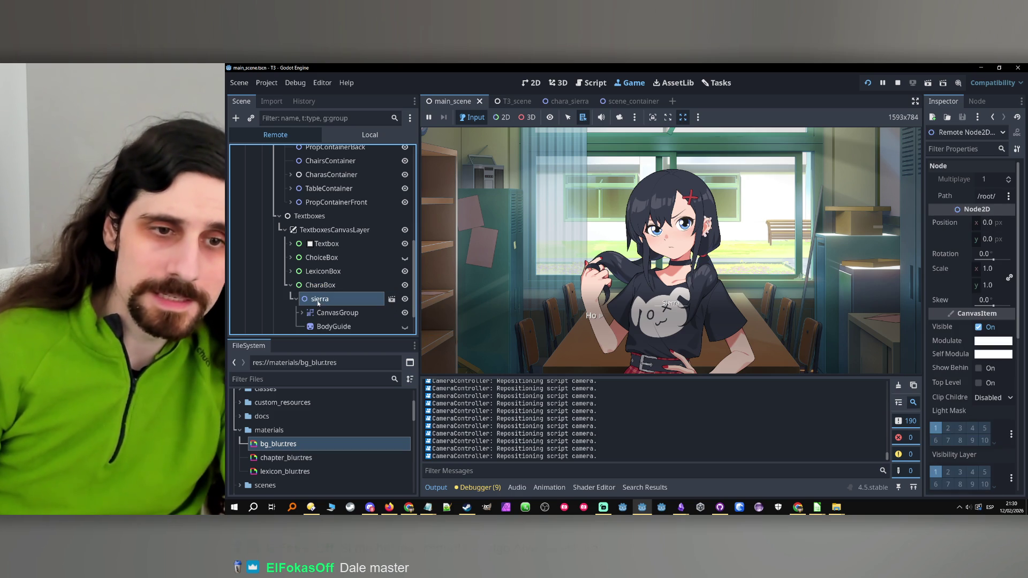
pyautogui.click(295, 298)
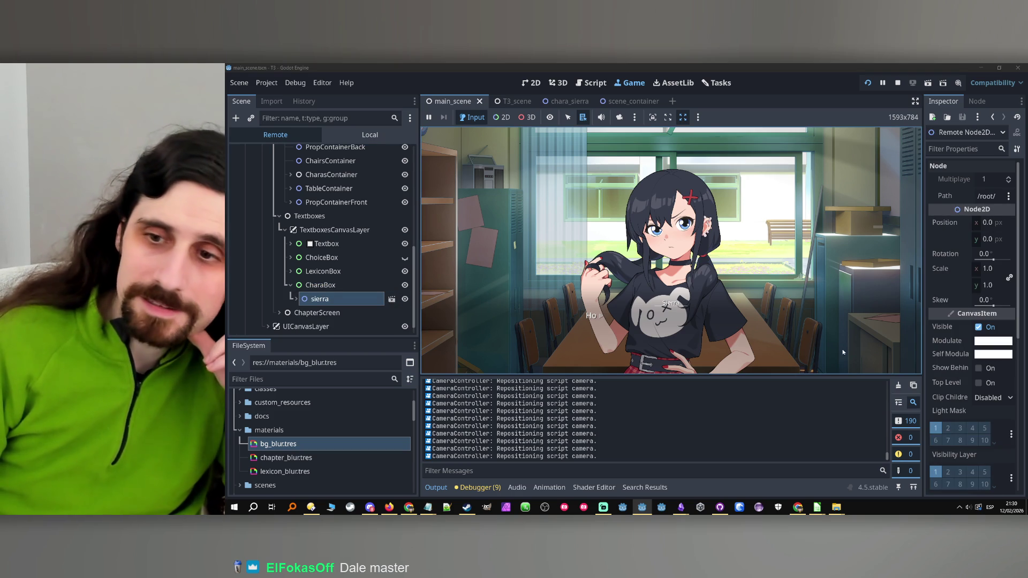
# Set the live sierra portrait's Position to x 0, y -500.
pyautogui.moveTo(977, 225); pyautogui.dragTo(1000, 224)
pyautogui.click(632, 277)
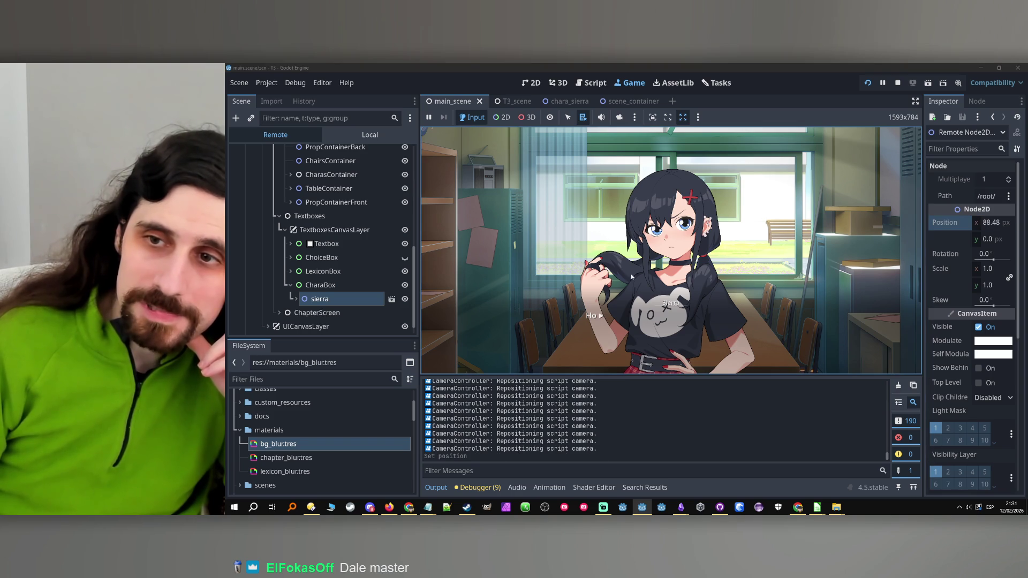
pyautogui.click(991, 223)
pyautogui.write('0')
pyautogui.press('Return')
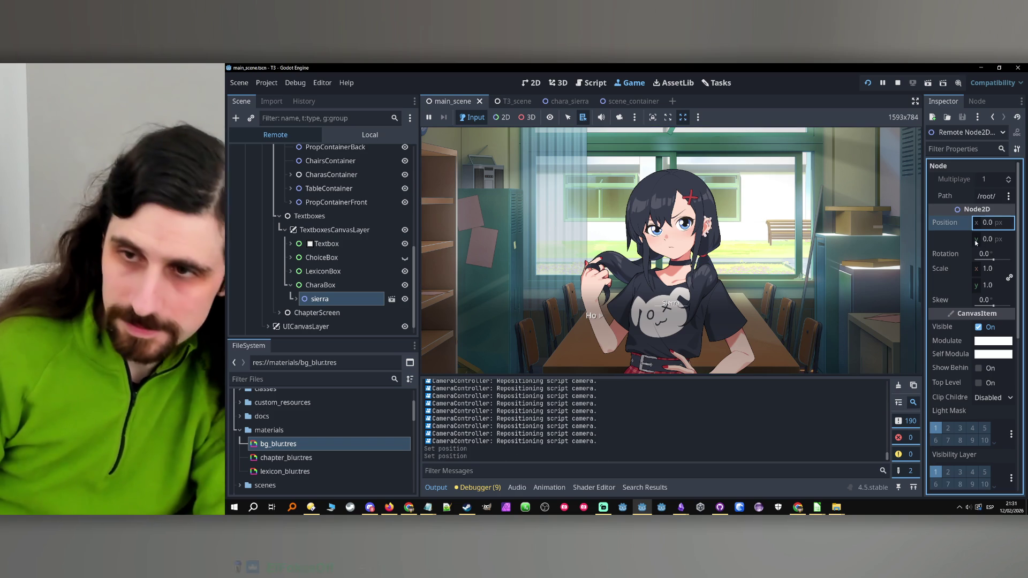
pyautogui.click(994, 241)
pyautogui.write('-')
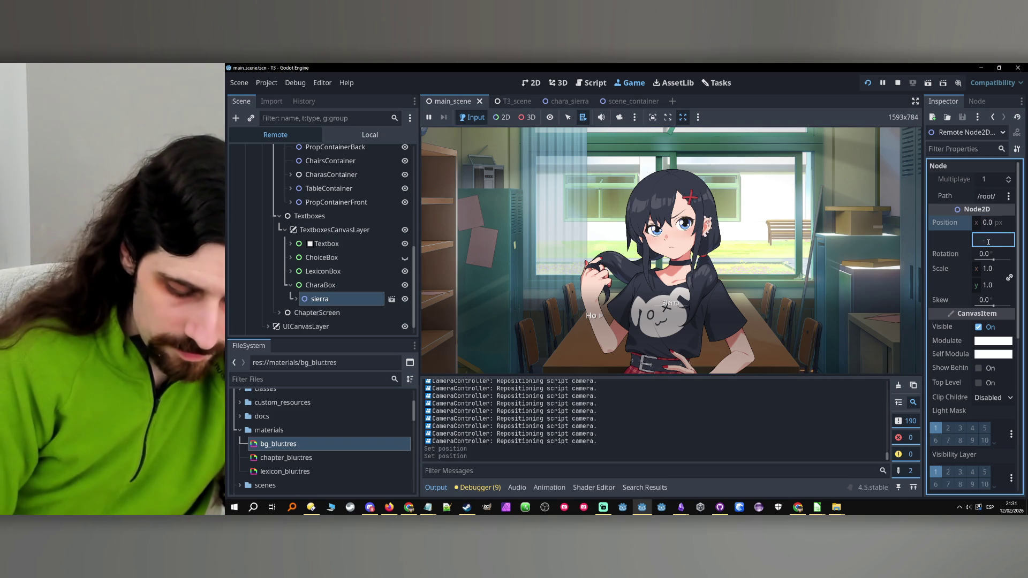
pyautogui.write('500')
pyautogui.press('Return')
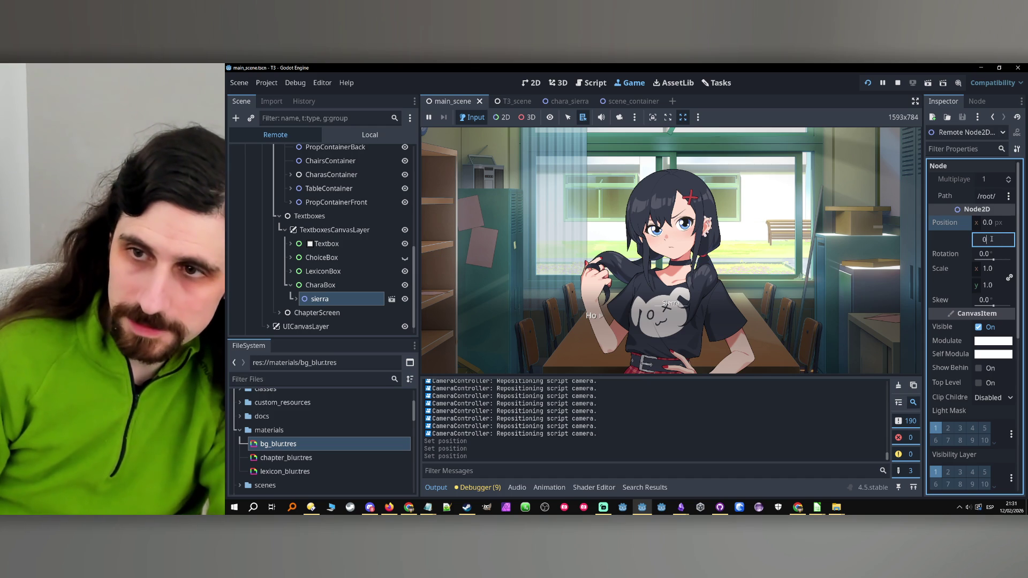
# Drag sierra's Scale up to about 278, then expand sierra and select its CanvasGroup.
pyautogui.moveTo(980, 272); pyautogui.dragTo(1001, 271)
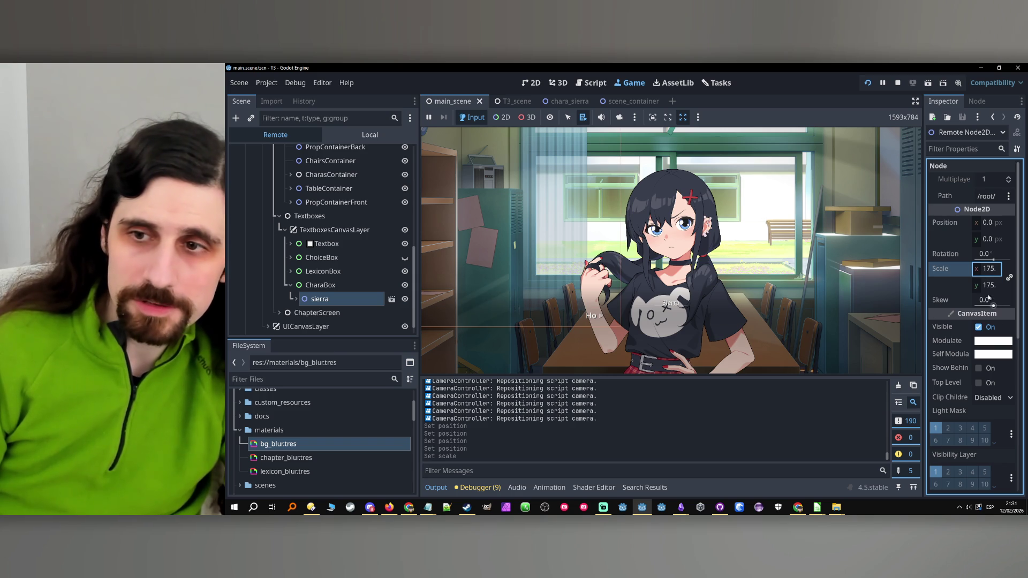
pyautogui.moveTo(978, 271); pyautogui.dragTo(999, 271)
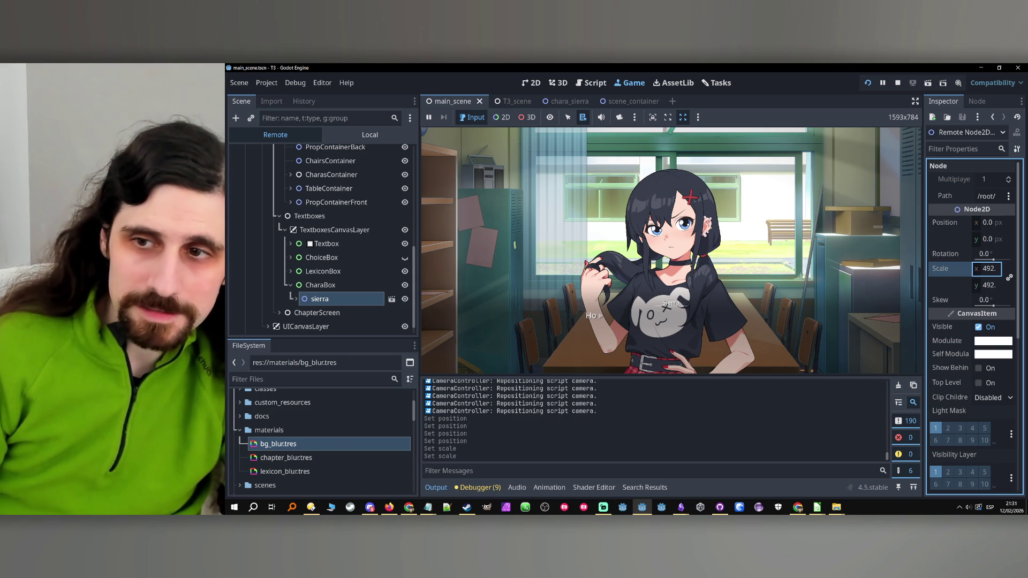
pyautogui.moveTo(988, 271)
pyautogui.mouseDown()
pyautogui.moveTo(967, 271)
pyautogui.moveTo(983, 271)
pyautogui.mouseUp()
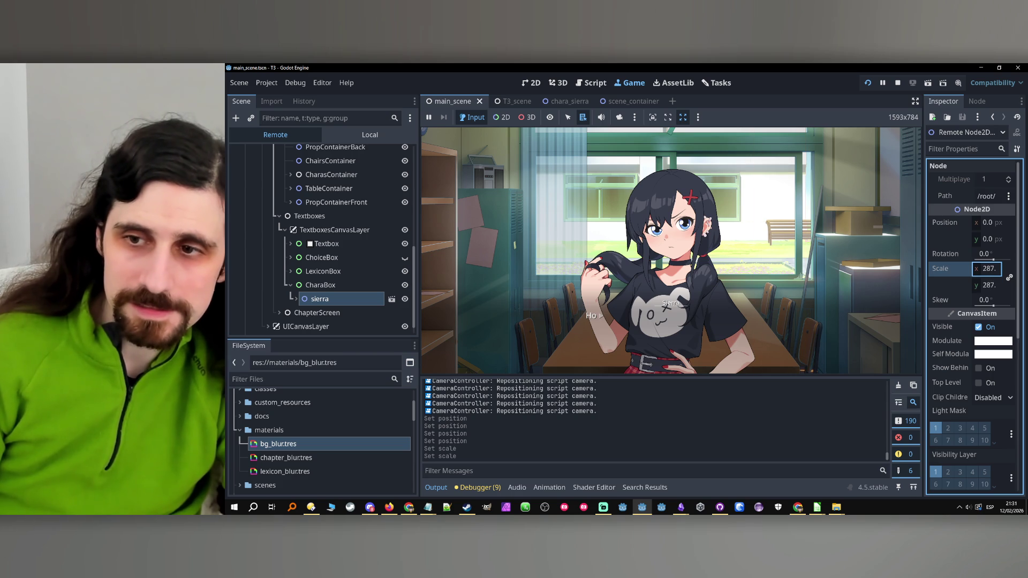
pyautogui.click(295, 298)
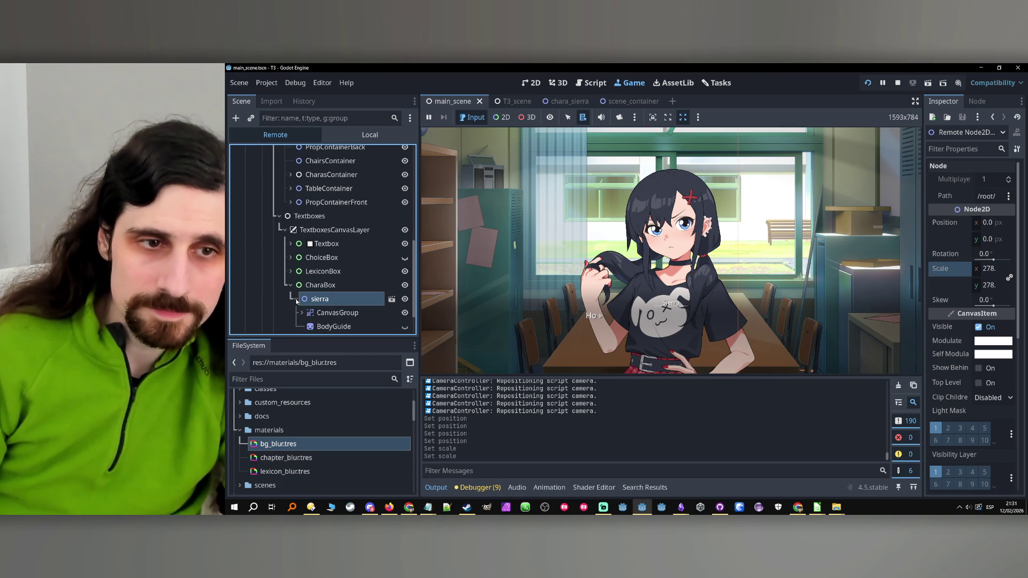
pyautogui.click(338, 290)
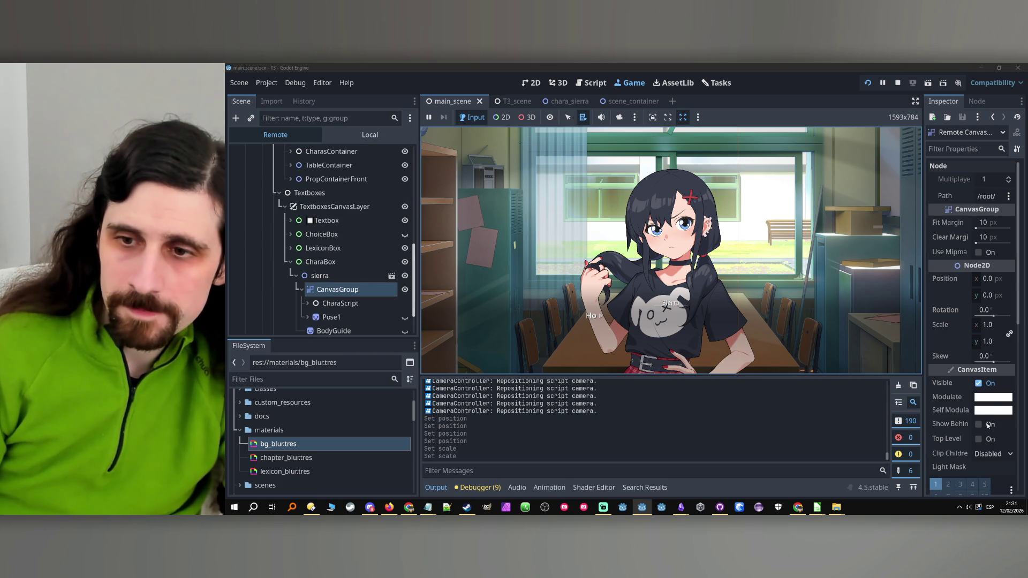
# Look at CanvasGroup's modulate colour, shift sierra horizontally, and compare the CanvasGroup and sierra properties.
pyautogui.click(989, 397)
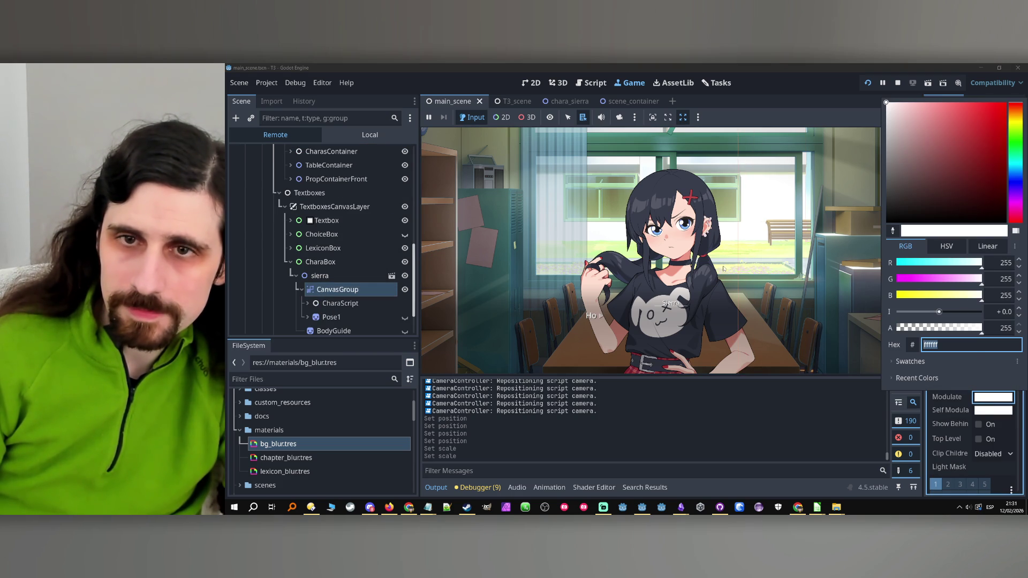
pyautogui.click(854, 345)
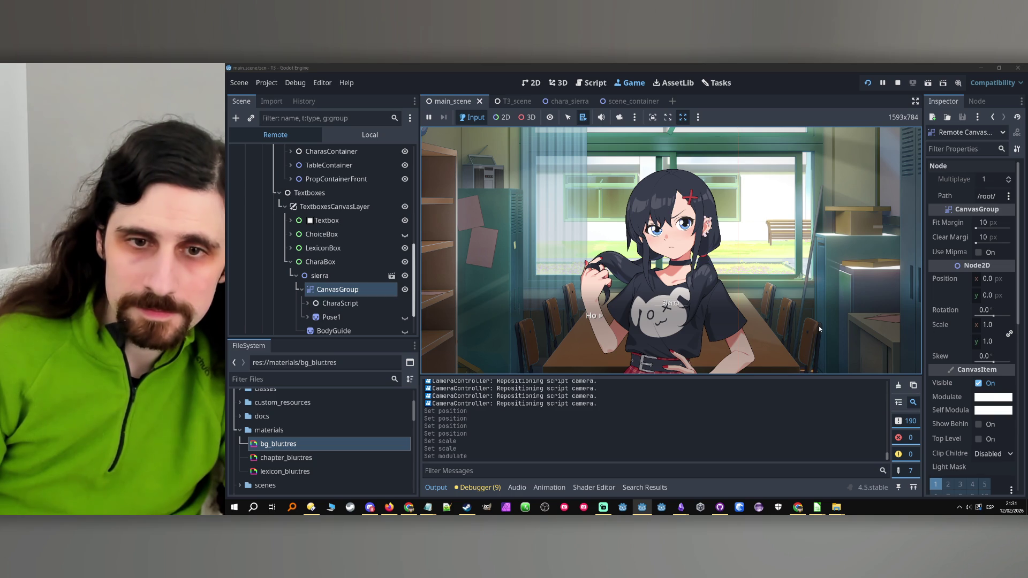
pyautogui.click(311, 276)
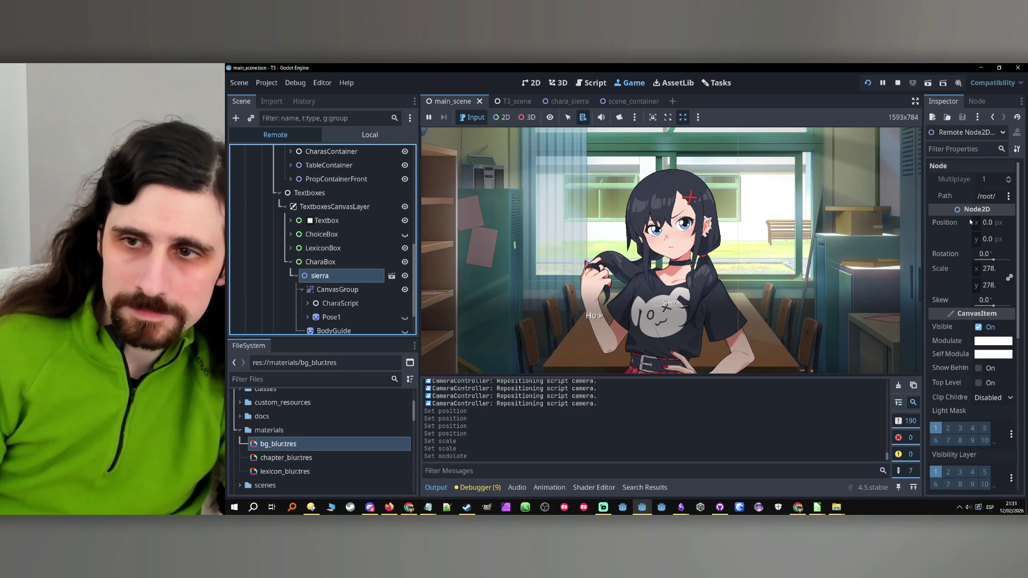
pyautogui.moveTo(973, 221); pyautogui.dragTo(1021, 221)
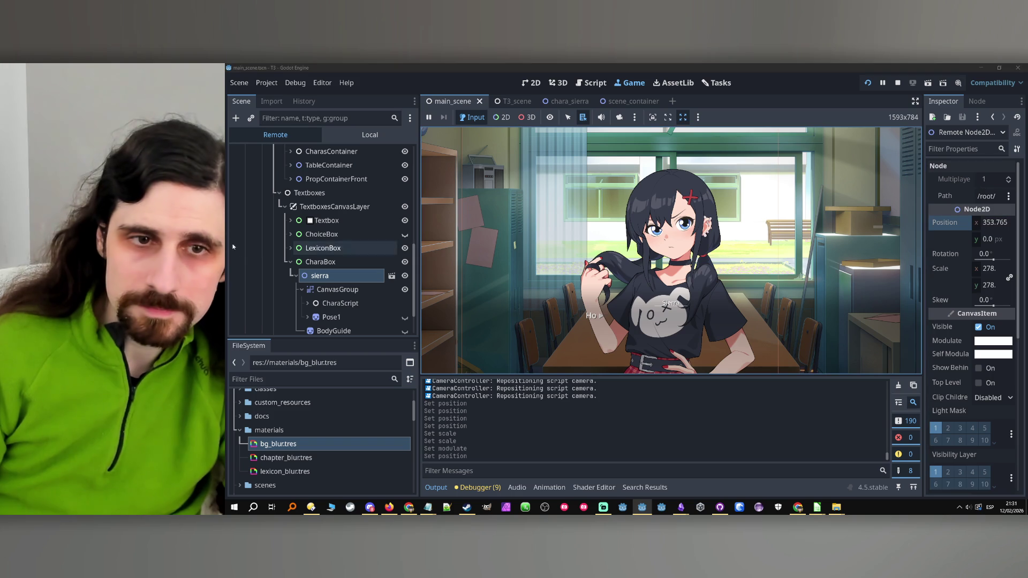
pyautogui.click(345, 290)
pyautogui.click(332, 276)
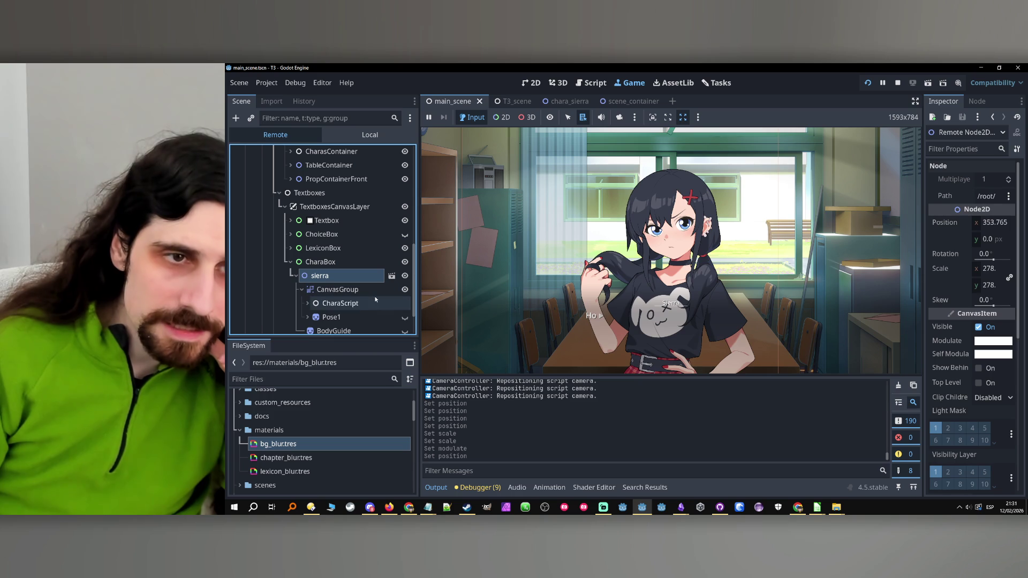
pyautogui.click(369, 292)
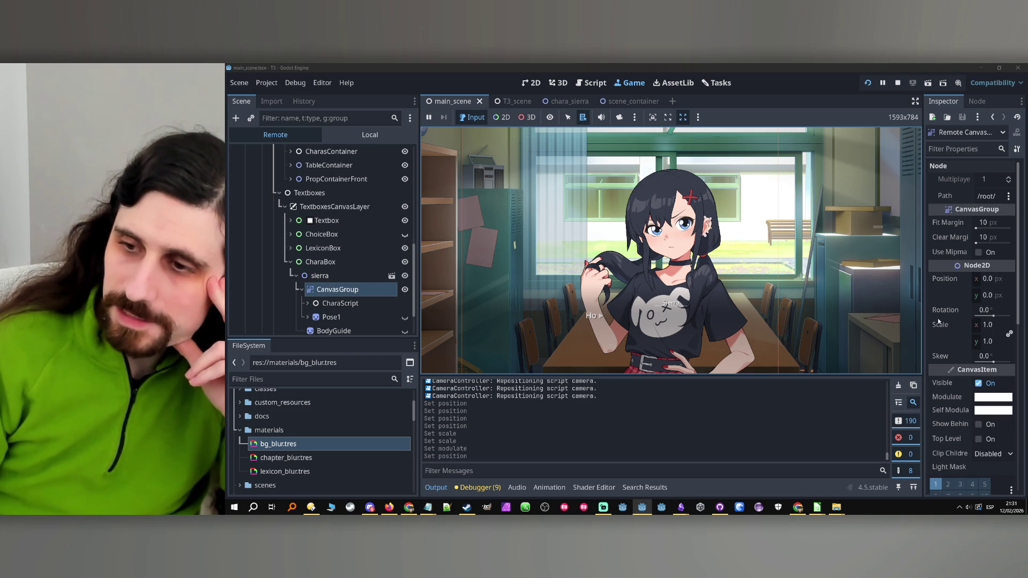
# Check CanvasGroup's Modulate colour without changing it, reinspect sierra, then stop the running game.
pyautogui.scroll(-3, 962, 344)
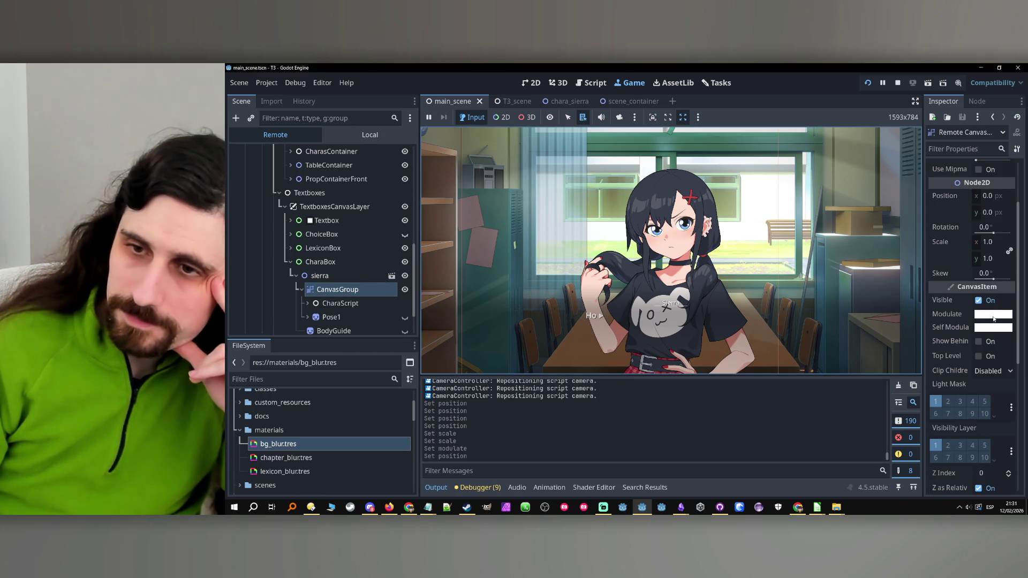
pyautogui.click(993, 316)
pyautogui.click(847, 66)
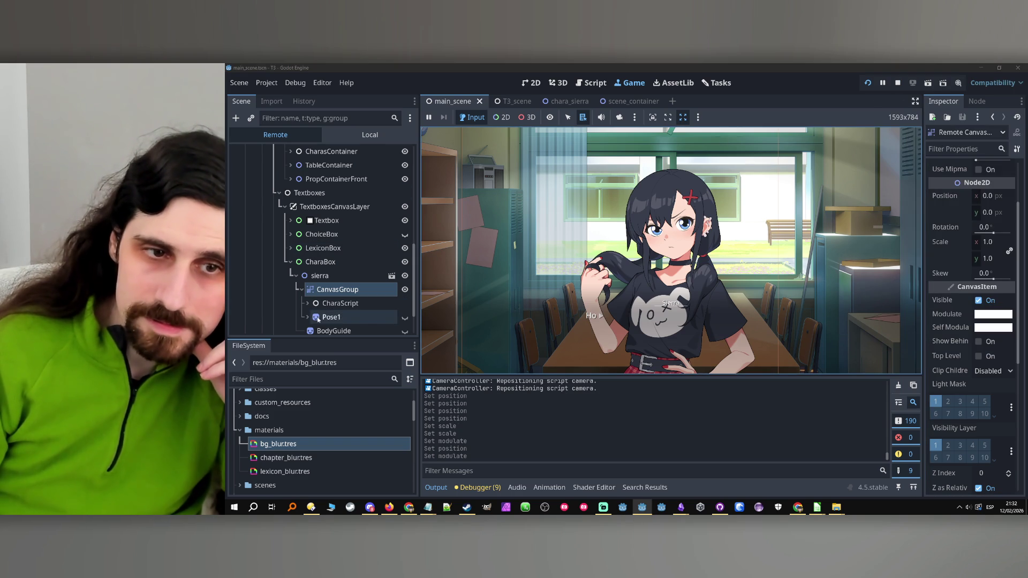
pyautogui.scroll(-3, 395, 299)
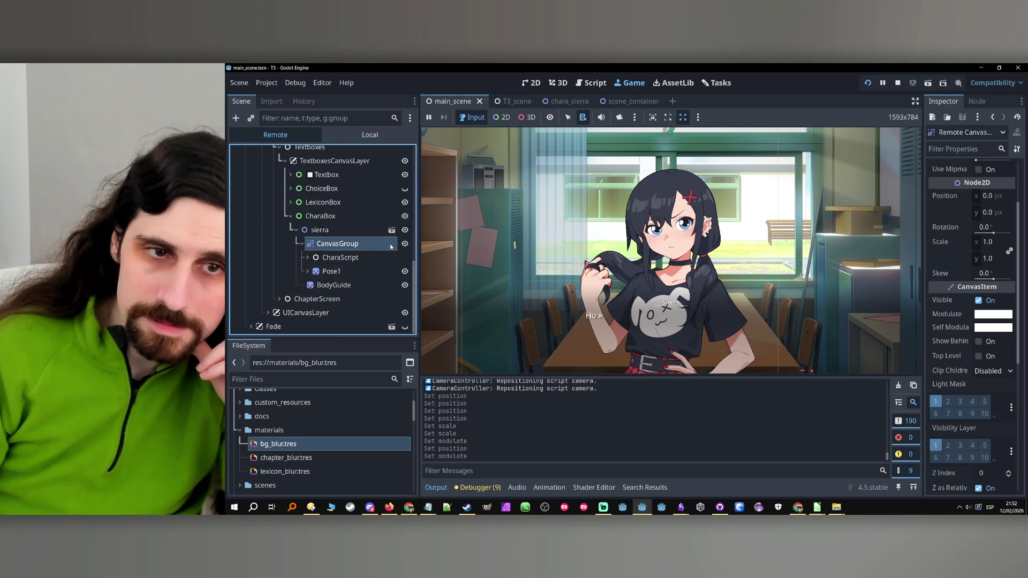
pyautogui.click(344, 231)
pyautogui.click(346, 245)
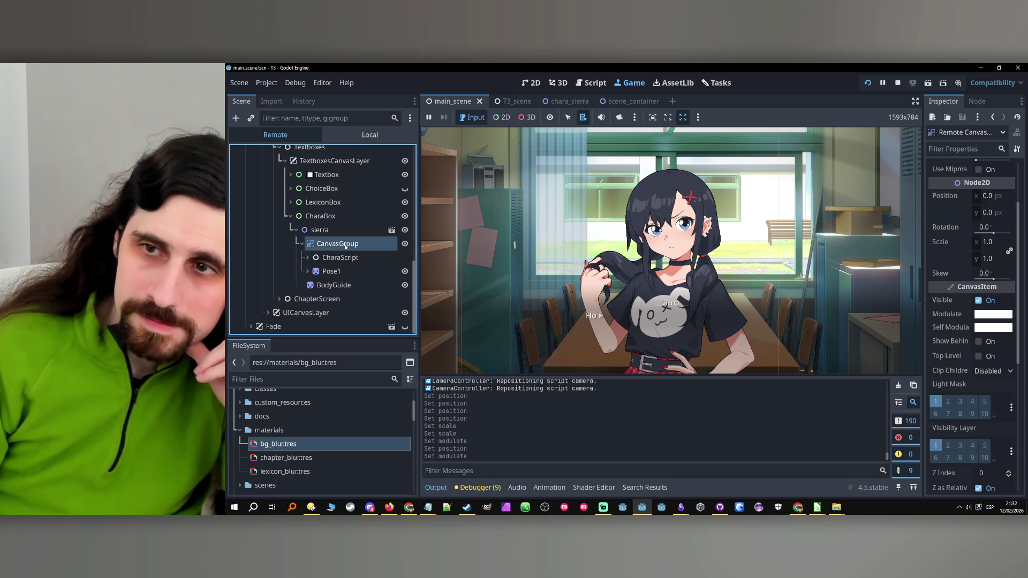
pyautogui.scroll(3, 948, 348)
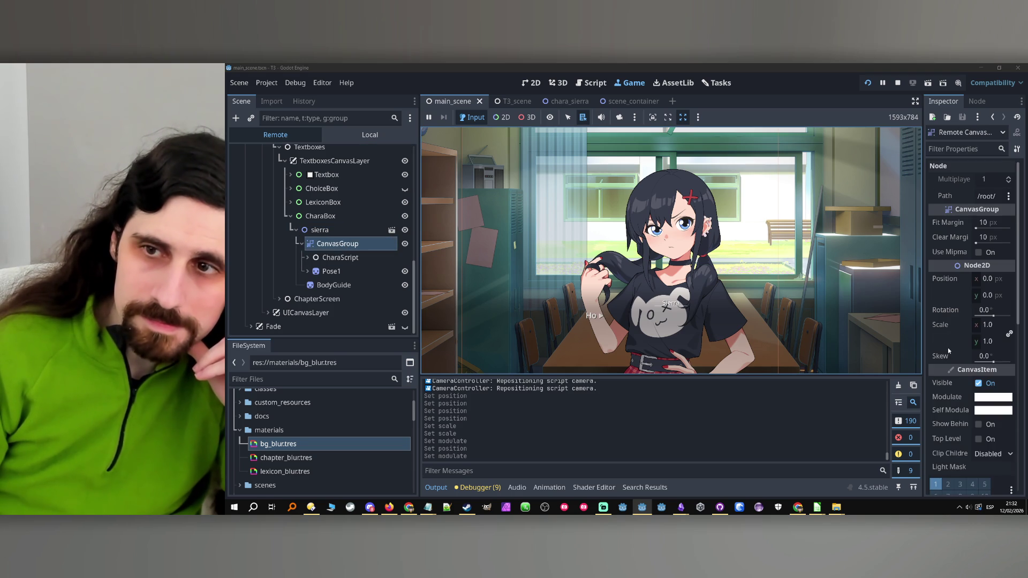
pyautogui.click(898, 84)
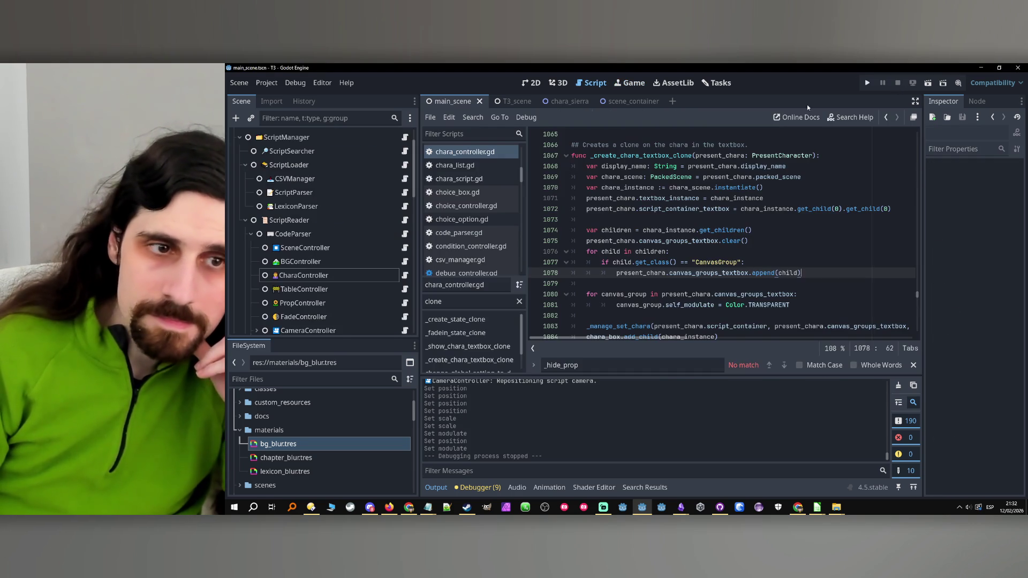
# Select CharaBox, filter project files to 'chara_sierra', and show main_scene in the 2D view.
pyautogui.scroll(-5, 334, 234)
pyautogui.scroll(-5, 335, 234)
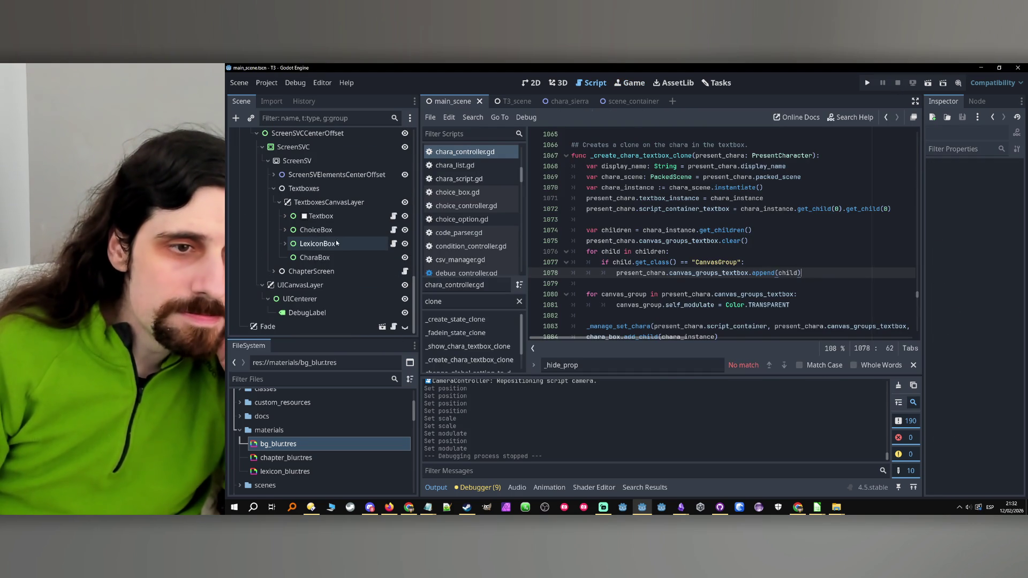
pyautogui.click(321, 258)
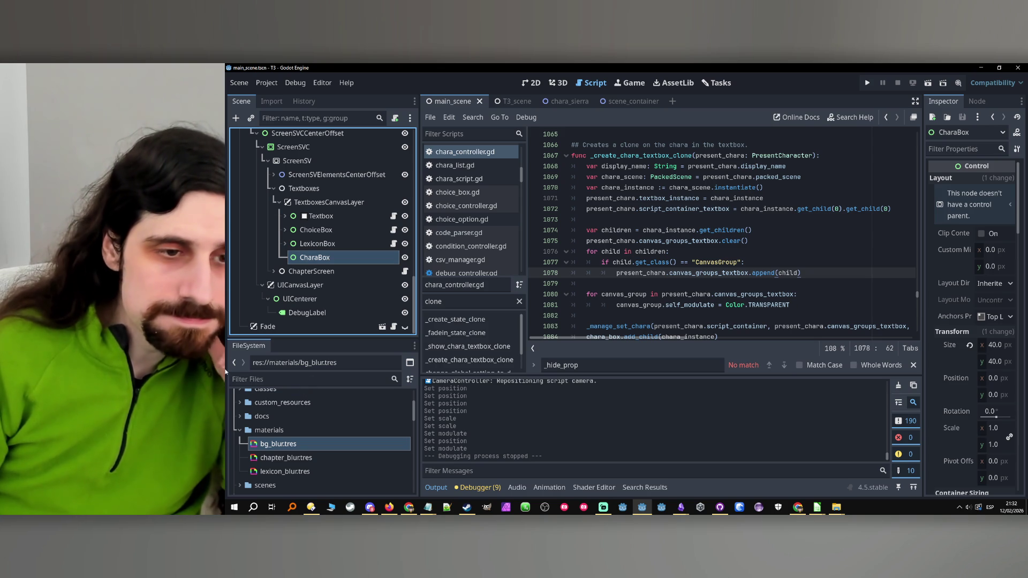
pyautogui.click(273, 377)
pyautogui.write('chara')
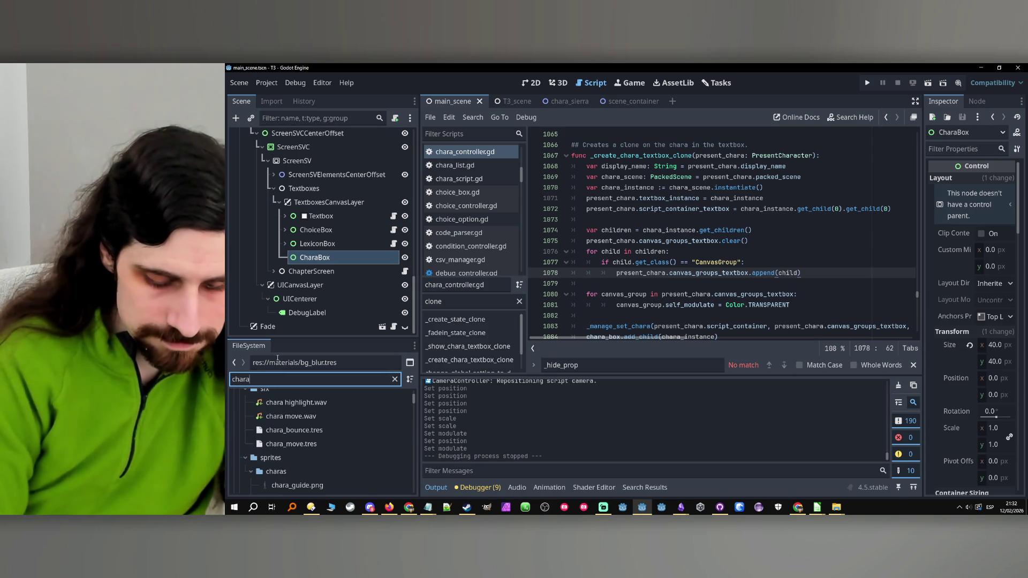
pyautogui.write('_sierra')
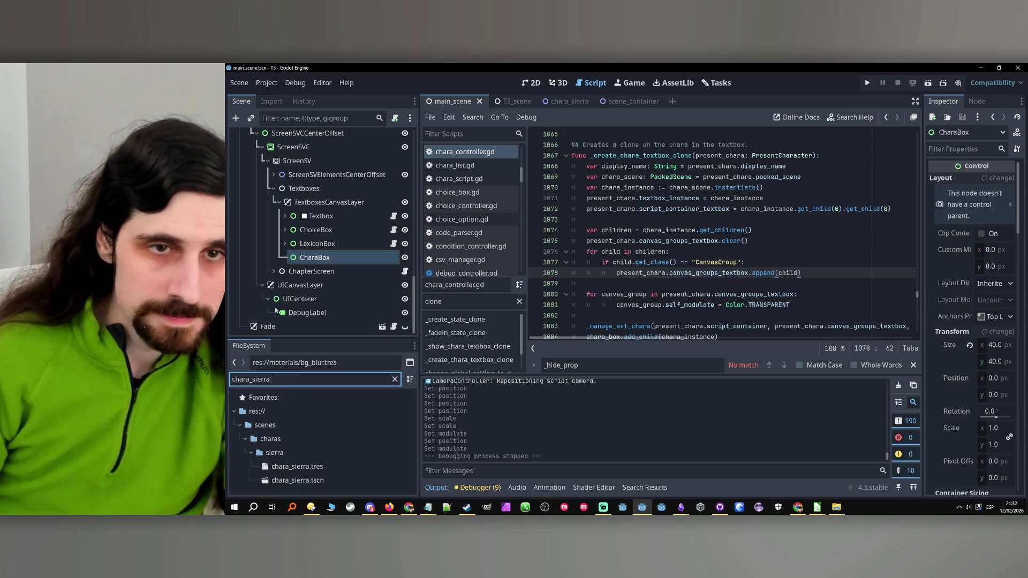
pyautogui.click(533, 82)
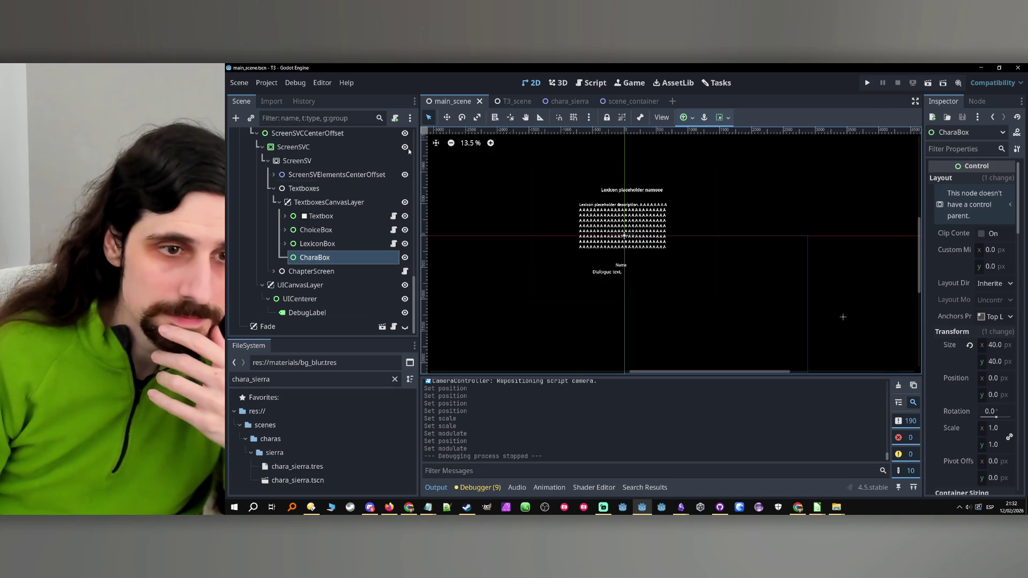
pyautogui.moveTo(295, 480); pyautogui.dragTo(353, 294)
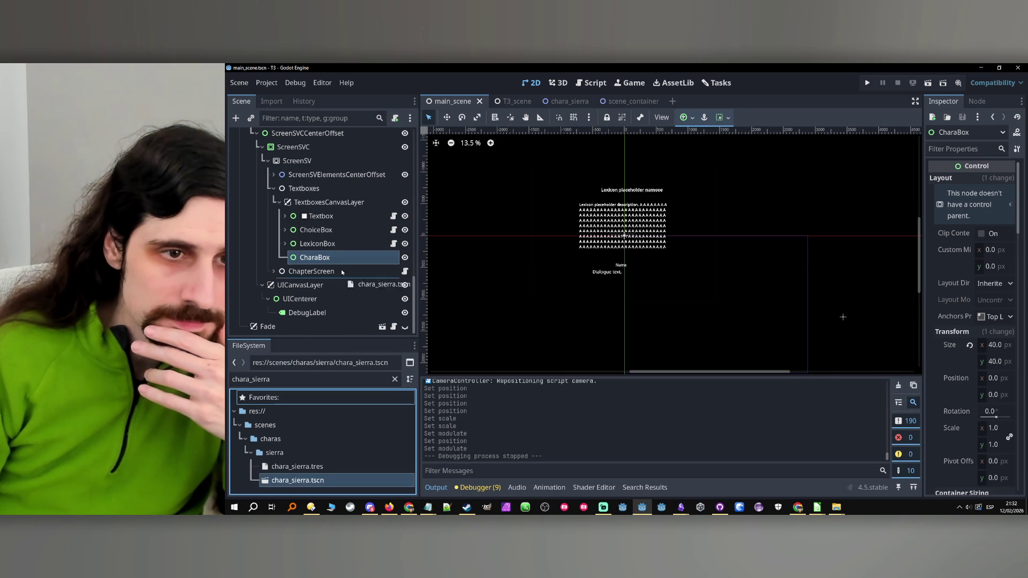
# Instance chara_sierra.tscn under CharaBox and a second copy under SceneContainer.
pyautogui.moveTo(328, 258); pyautogui.dragTo(328, 259)
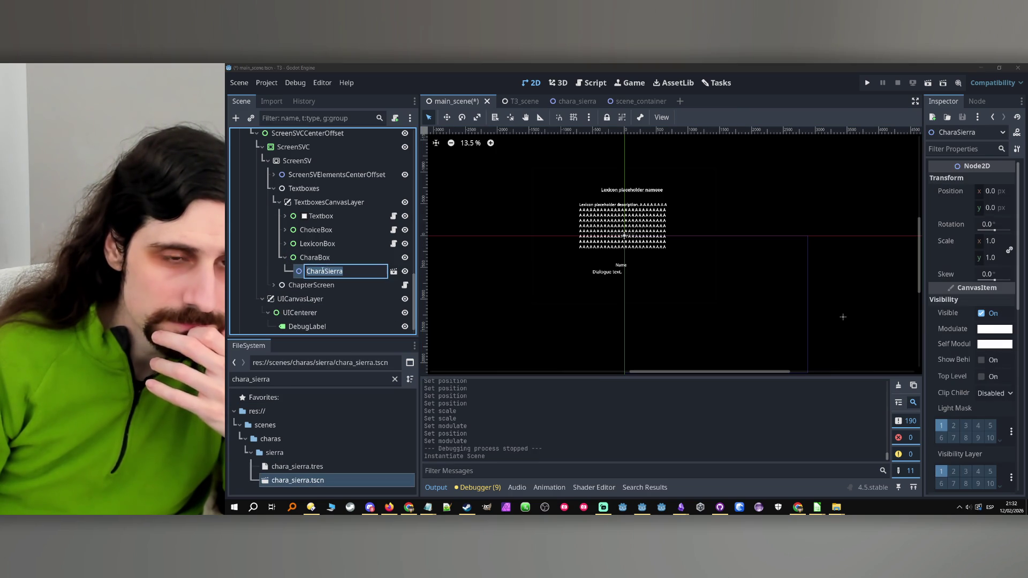
pyautogui.scroll(-2, 524, 260)
pyautogui.scroll(-2, 597, 278)
pyautogui.scroll(2, 513, 255)
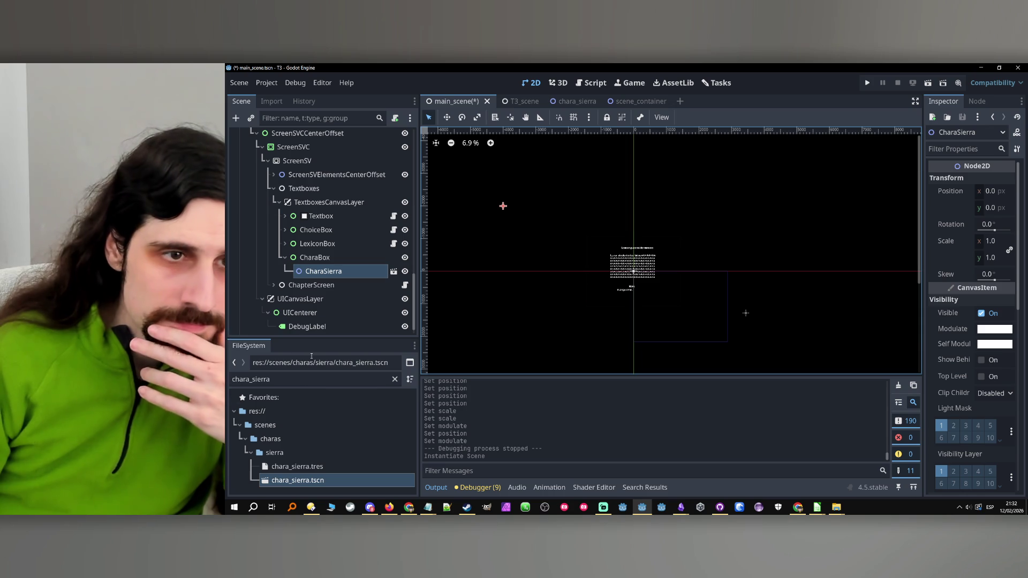
pyautogui.click(273, 175)
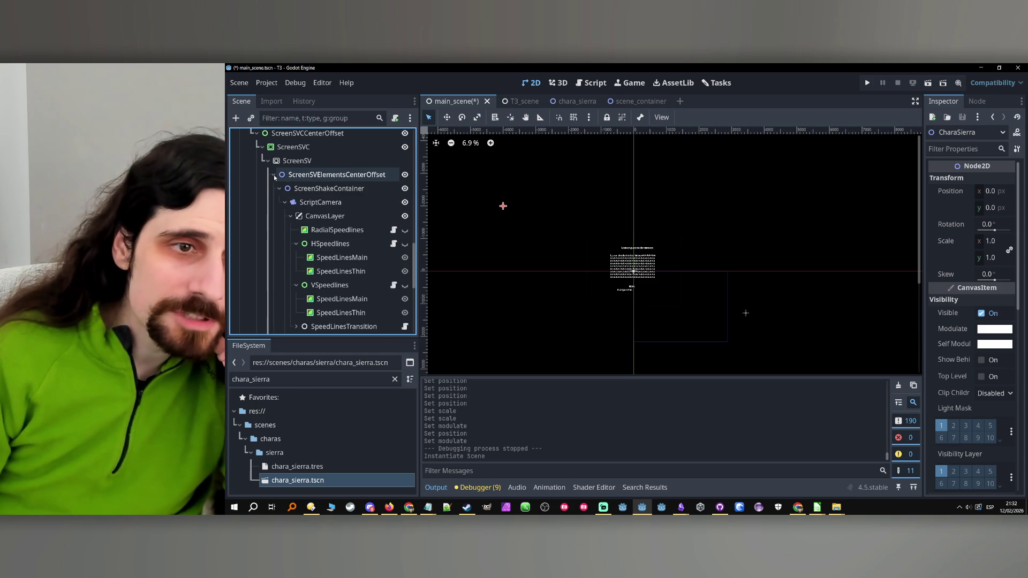
pyautogui.scroll(-4, 289, 257)
pyautogui.click(287, 280)
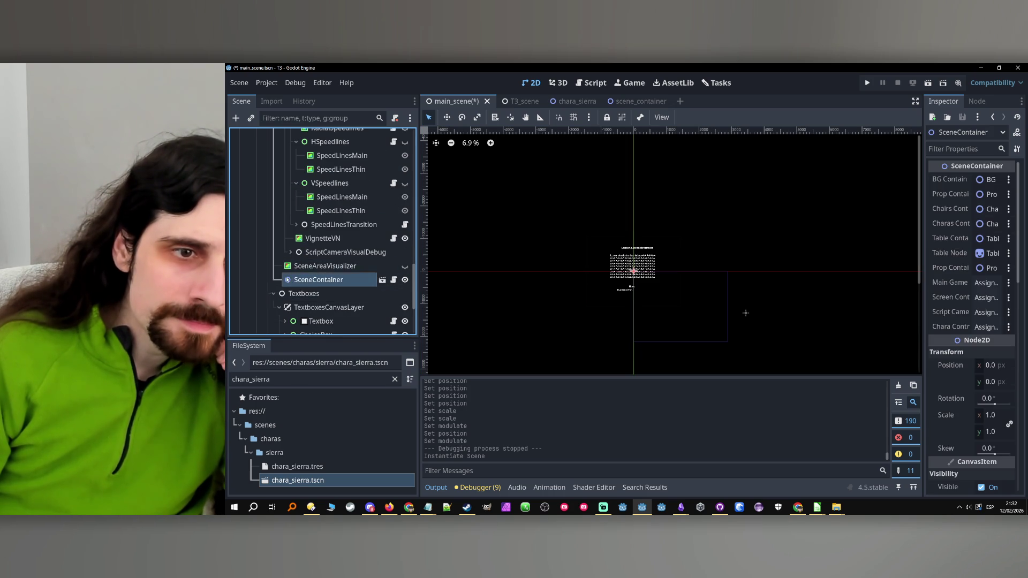
pyautogui.scroll(-4, 288, 280)
pyautogui.moveTo(297, 480); pyautogui.dragTo(355, 221)
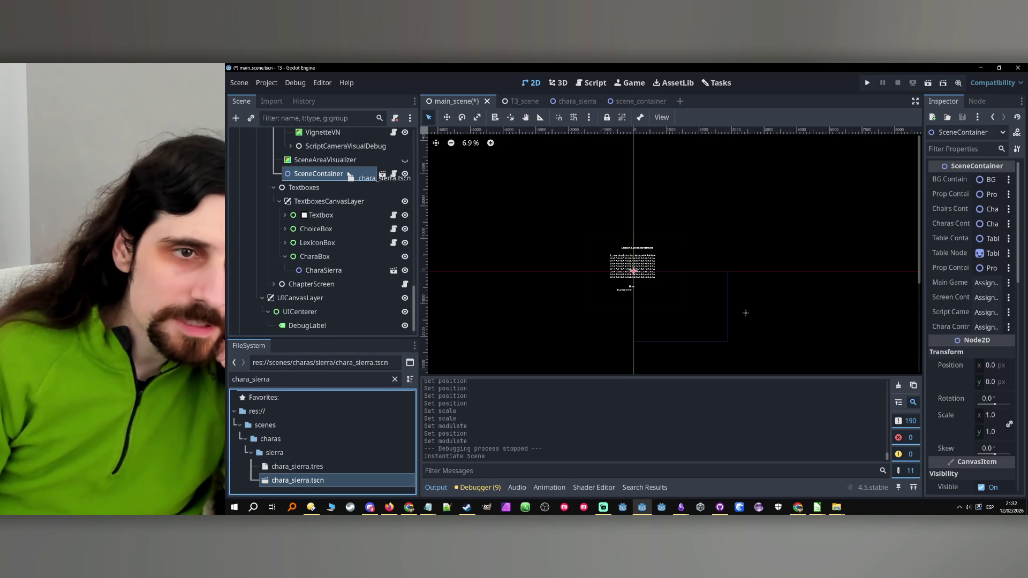
pyautogui.moveTo(347, 176); pyautogui.dragTo(347, 174)
# Move both CharaSierra copies with the Move tool, then delete the SceneContainer copy.
pyautogui.click(338, 175)
pyautogui.click(335, 188)
pyautogui.scroll(2, 664, 240)
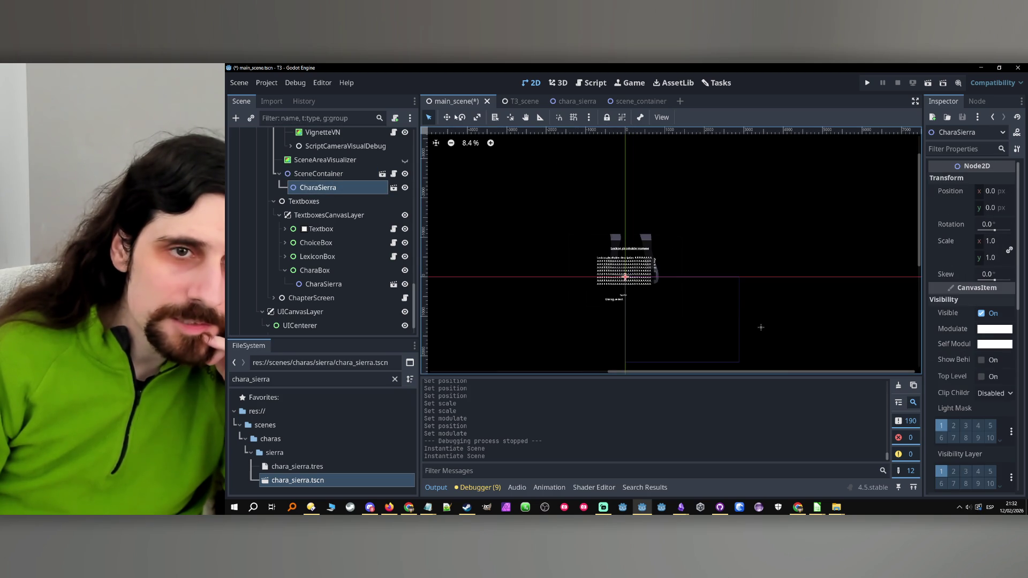
pyautogui.press('w')
pyautogui.moveTo(636, 288)
pyautogui.mouseDown()
pyautogui.moveTo(616, 322)
pyautogui.moveTo(643, 389)
pyautogui.moveTo(669, 403)
pyautogui.mouseUp()
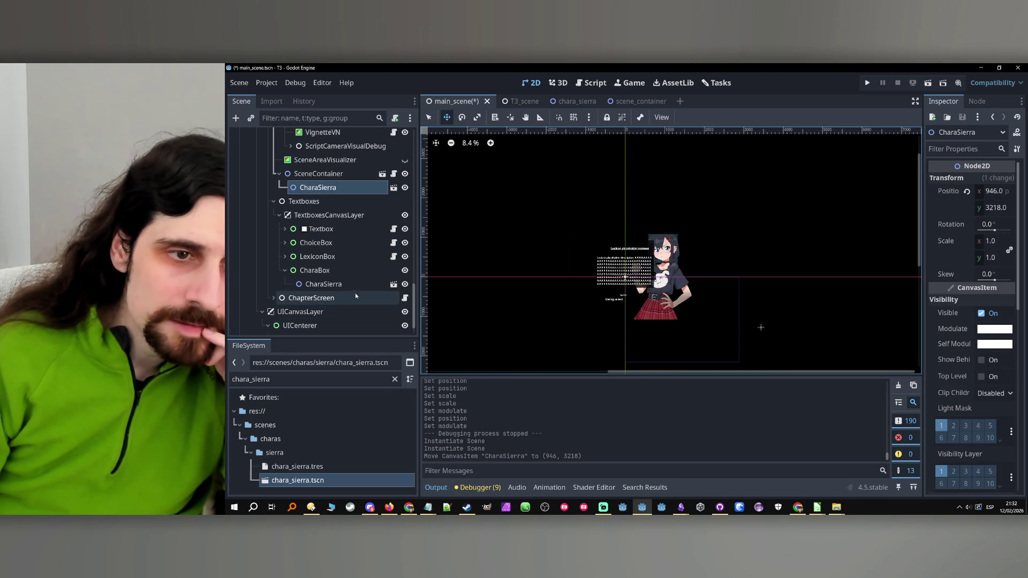
pyautogui.click(323, 283)
pyautogui.moveTo(483, 211); pyautogui.dragTo(629, 333)
pyautogui.click(318, 188)
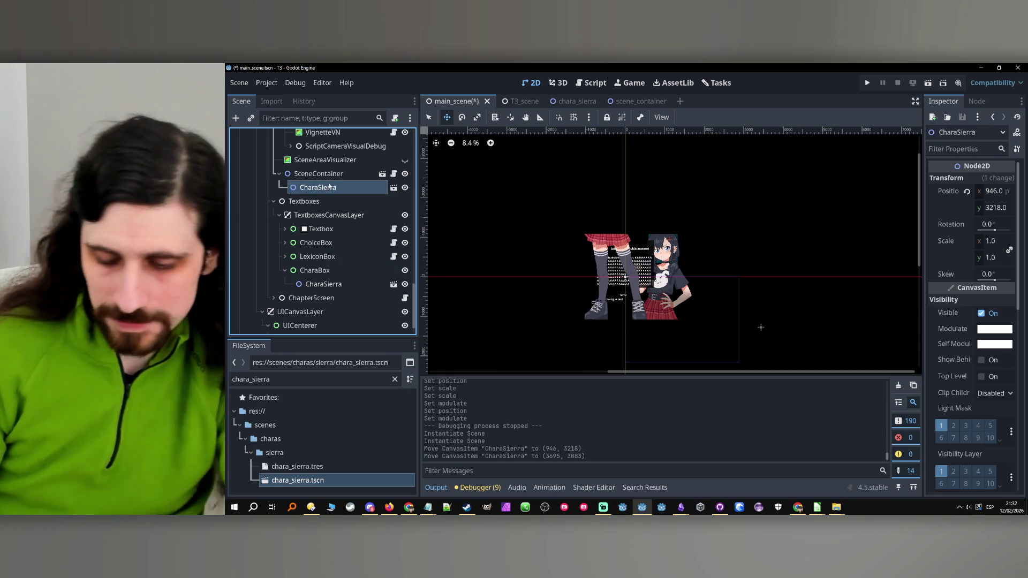
pyautogui.press('Delete')
pyautogui.press('Return')
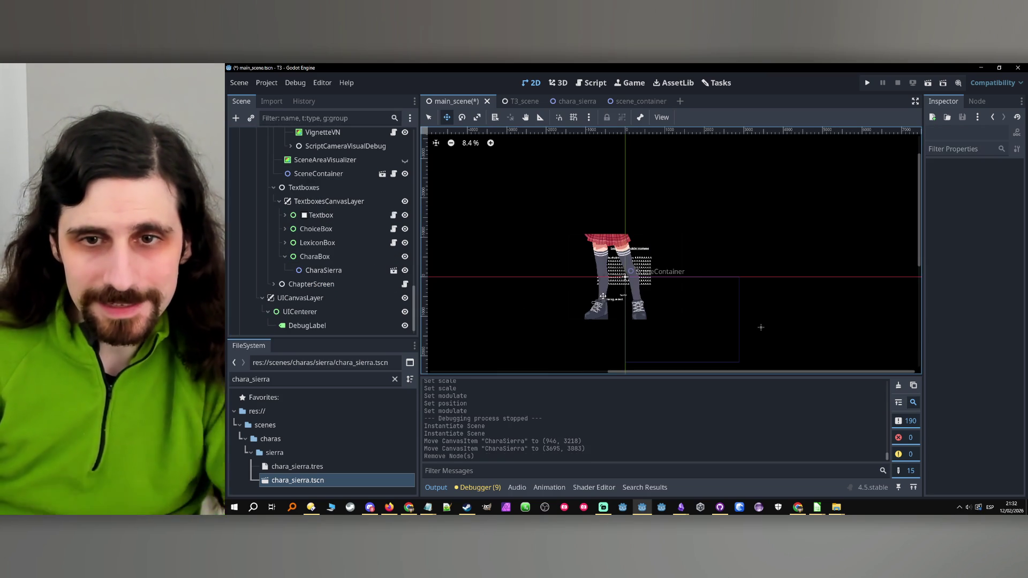
# Set the CharaSierra instance under CharaBox to position 0, 0.
pyautogui.click(324, 272)
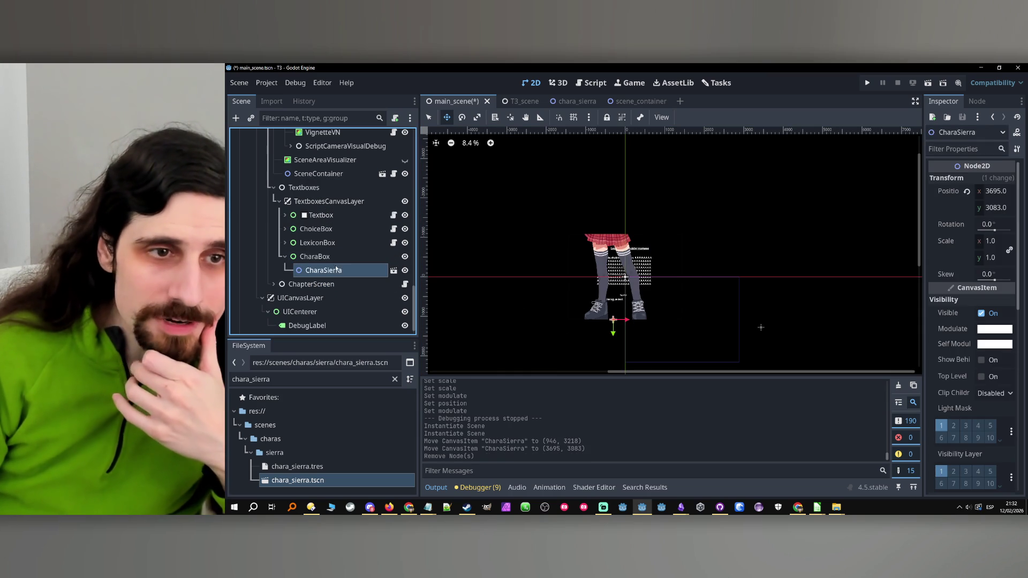
pyautogui.click(996, 191)
pyautogui.write('0')
pyautogui.click(994, 209)
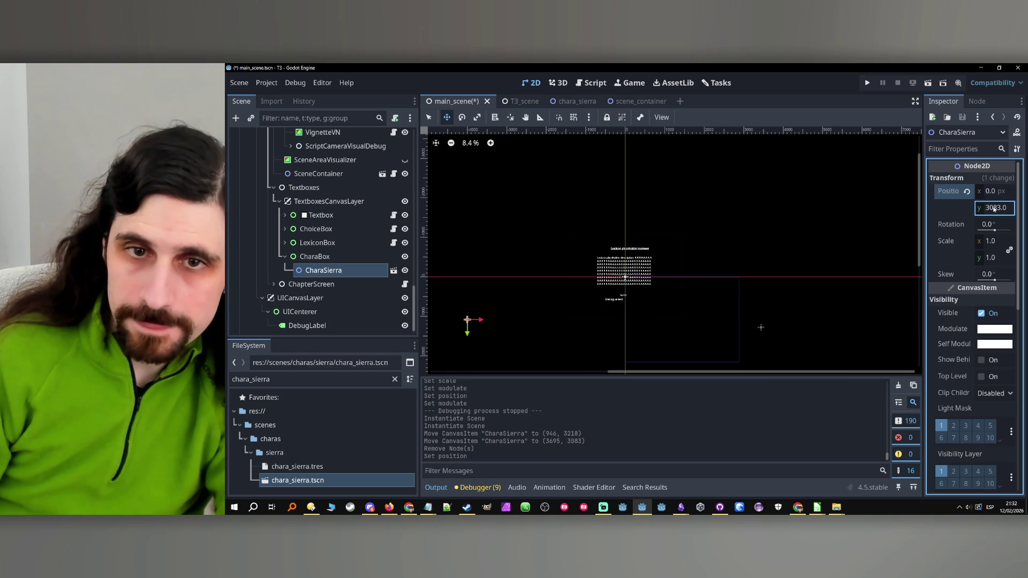
pyautogui.write('0')
pyautogui.press('Return')
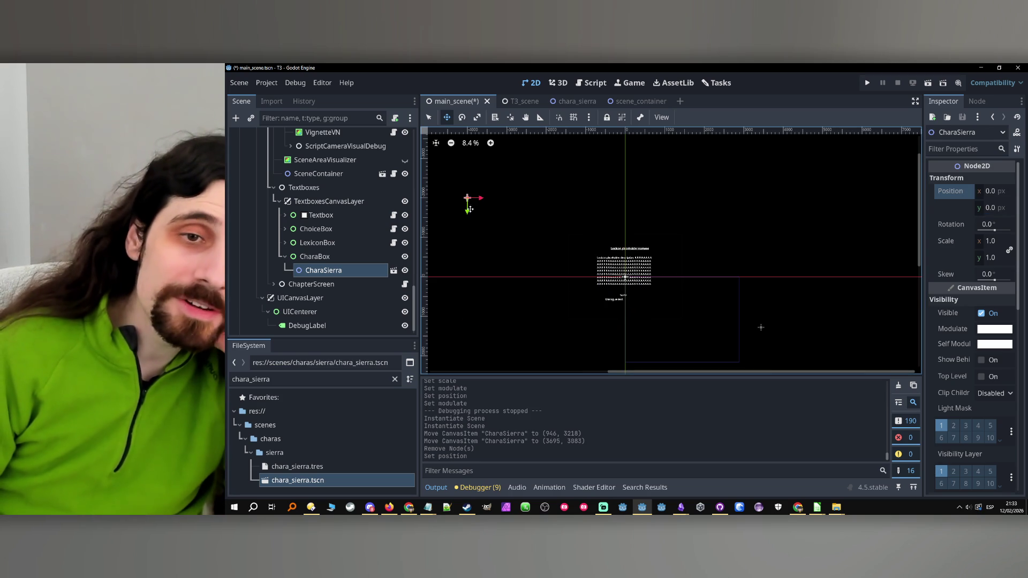
# Reset CharaBox's size, give it the Center anchor preset, and move it to (3102, 2607).
pyautogui.click(301, 260)
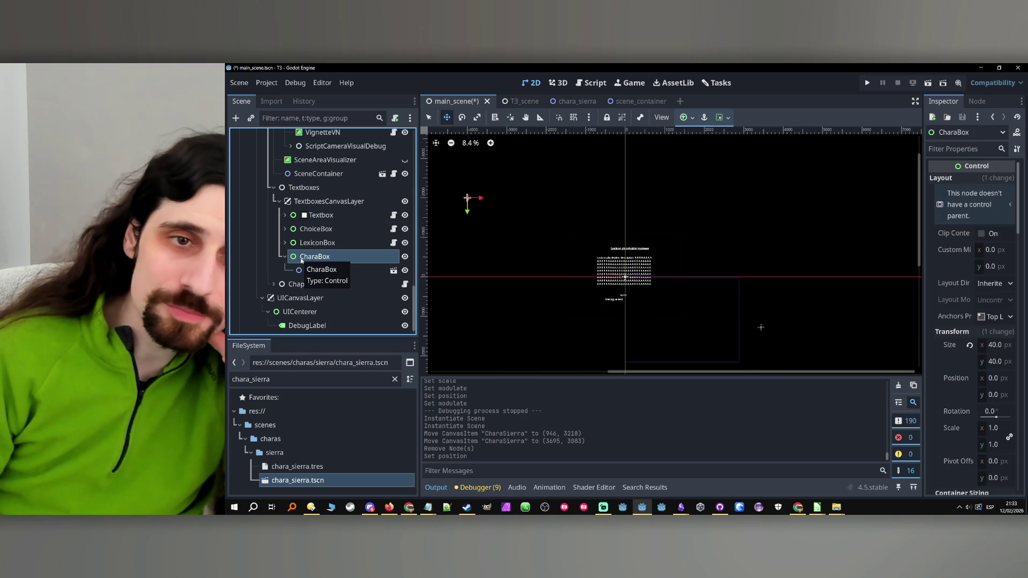
pyautogui.click(308, 270)
pyautogui.click(305, 258)
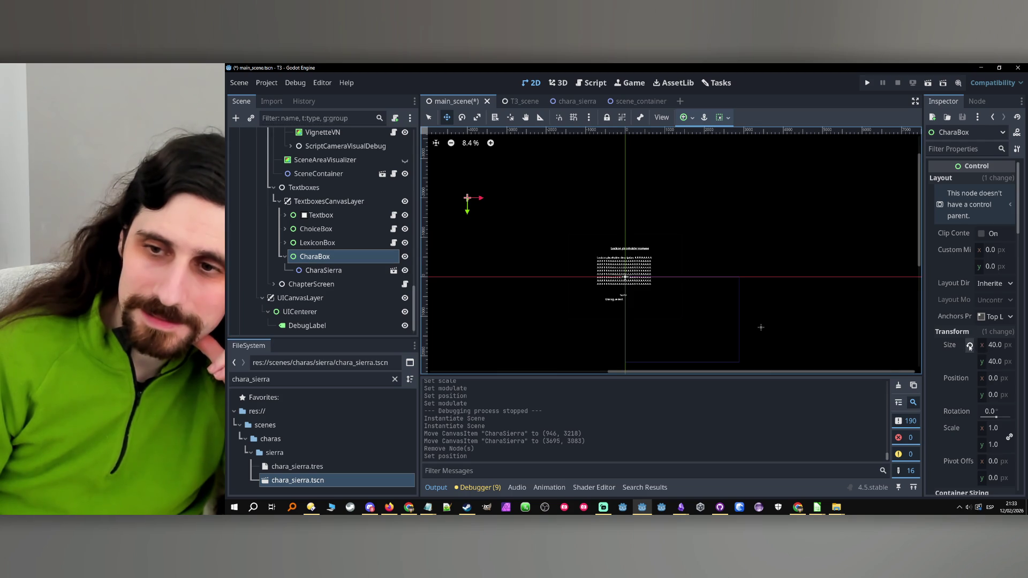
pyautogui.click(970, 347)
pyautogui.click(994, 316)
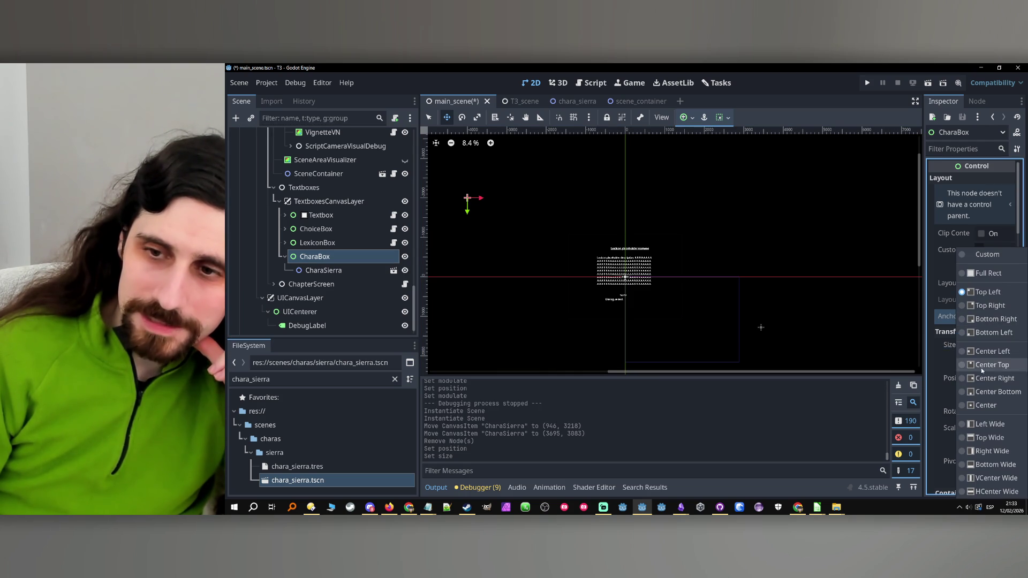
pyautogui.click(983, 402)
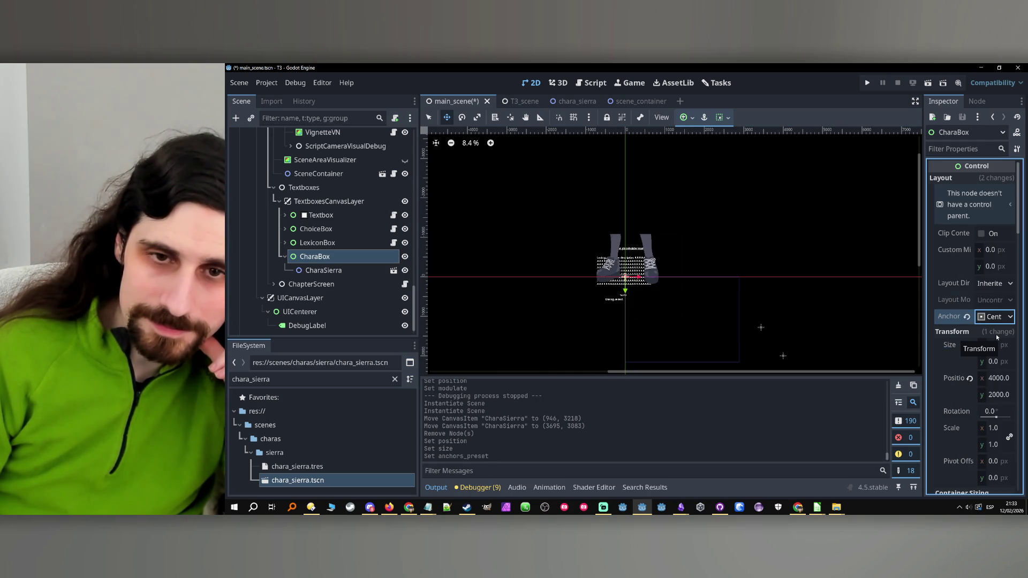
pyautogui.scroll(3, 696, 276)
pyautogui.scroll(2, 696, 275)
pyautogui.moveTo(678, 229)
pyautogui.mouseDown()
pyautogui.moveTo(565, 321)
pyautogui.moveTo(574, 301)
pyautogui.mouseUp()
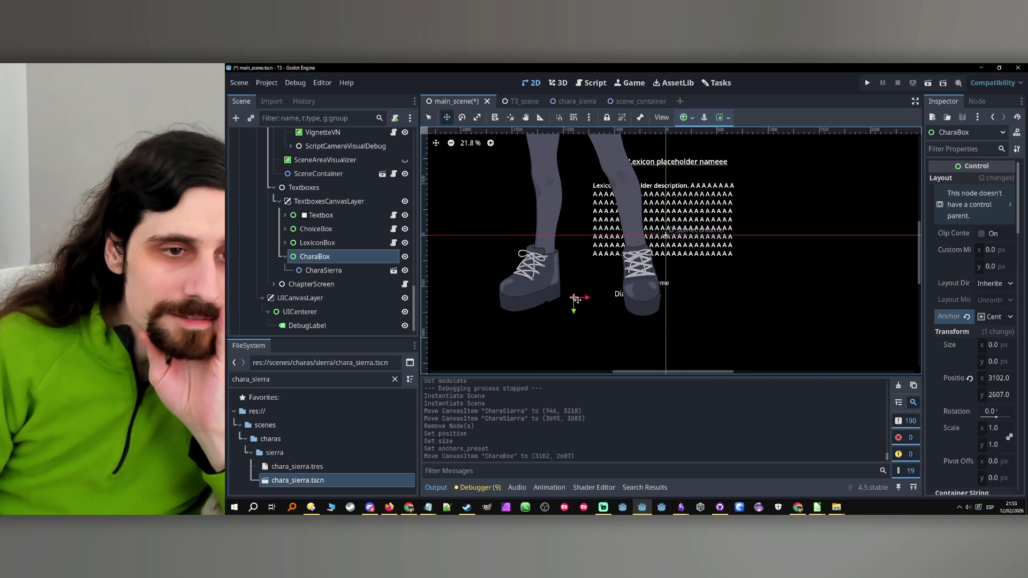
pyautogui.click(343, 271)
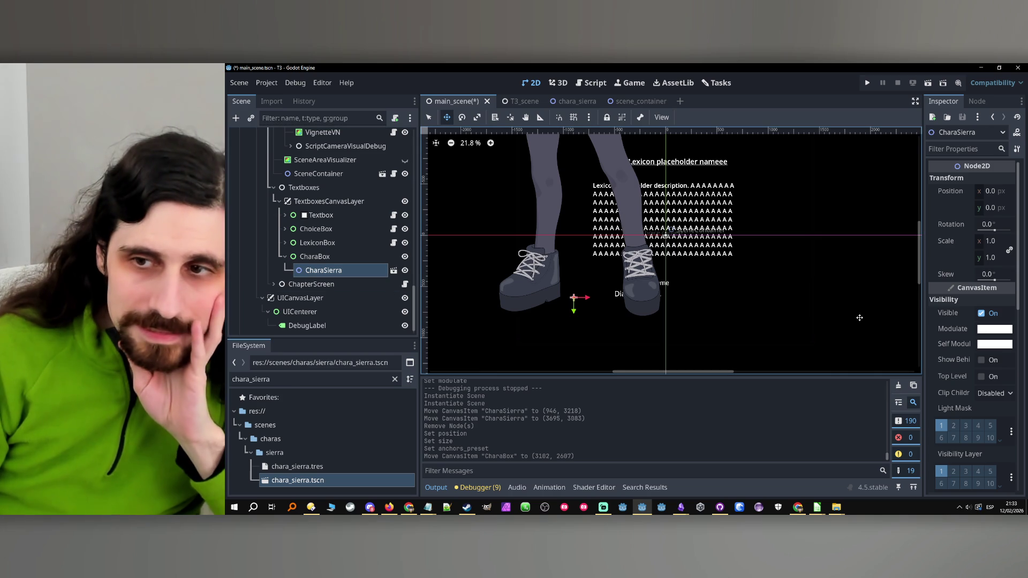
# Drag CharaSierra down in the viewport so her face and shoulders show in the frame.
pyautogui.scroll(-5, 653, 303)
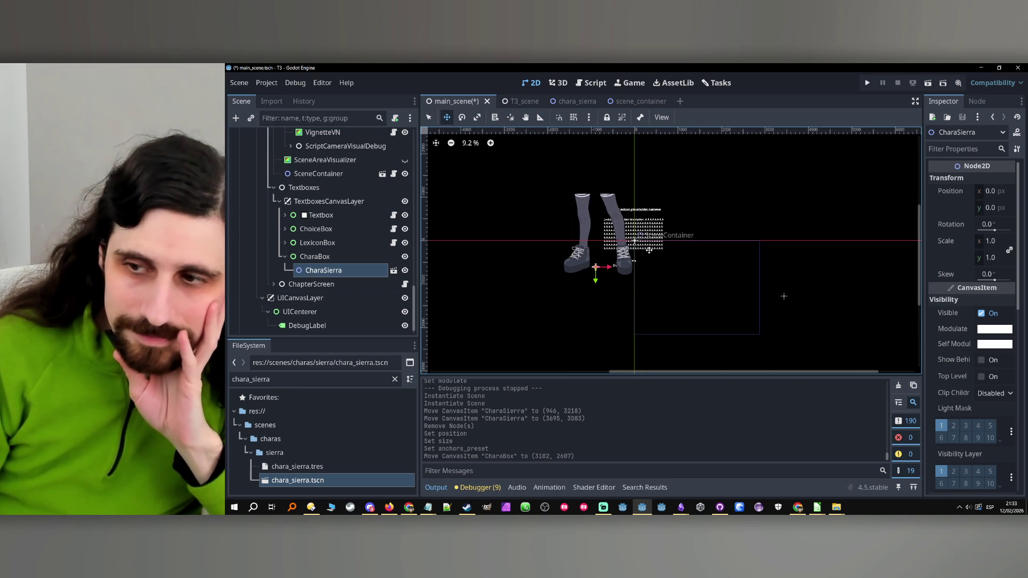
pyautogui.scroll(-2, 675, 237)
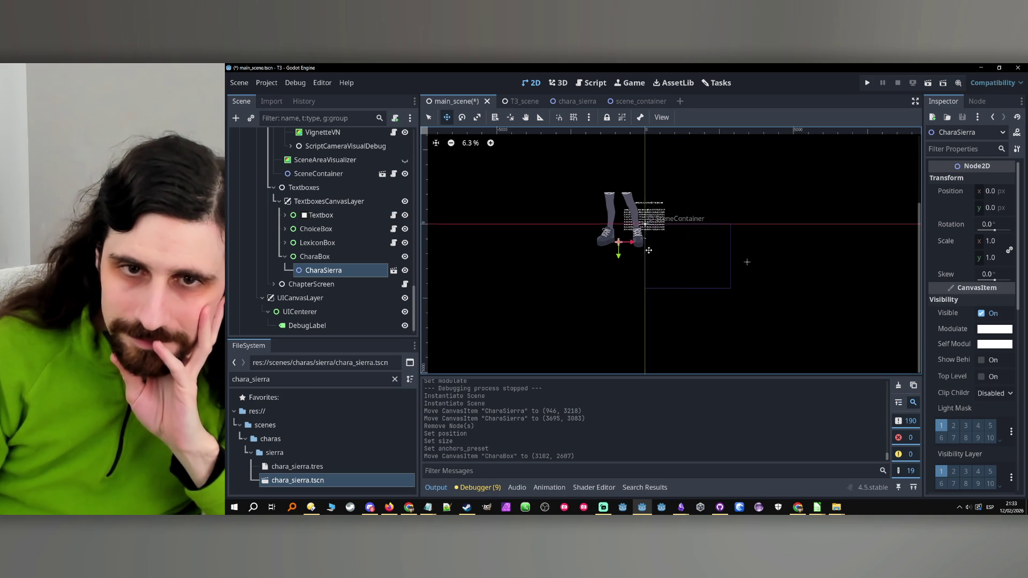
pyautogui.click(316, 257)
pyautogui.click(322, 271)
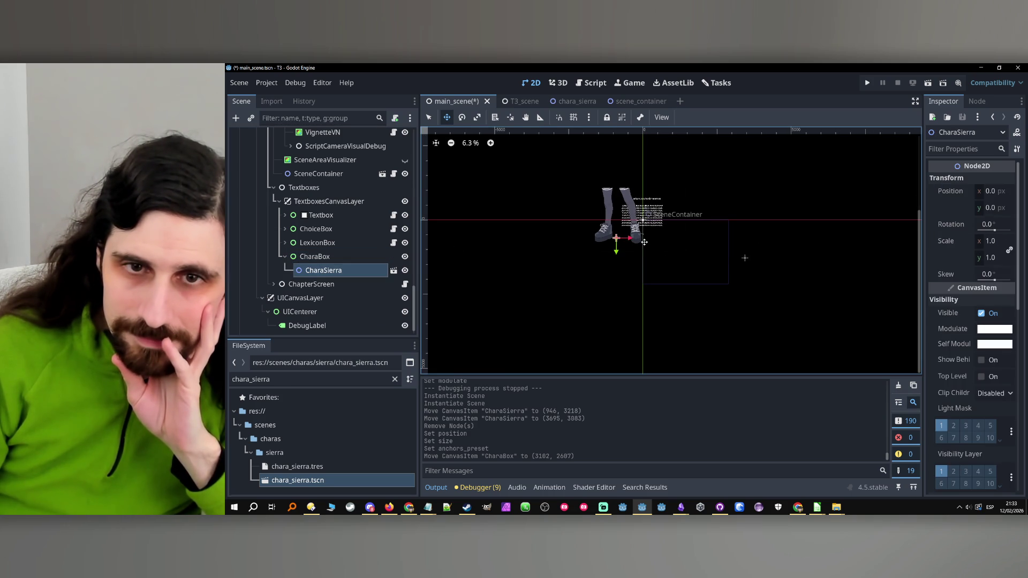
pyautogui.moveTo(621, 246); pyautogui.dragTo(612, 345)
pyautogui.moveTo(744, 258); pyautogui.dragTo(748, 269)
pyautogui.scroll(5, 616, 234)
pyautogui.moveTo(617, 232)
pyautogui.mouseDown()
pyautogui.moveTo(596, 264)
pyautogui.moveTo(601, 251)
pyautogui.mouseUp()
pyautogui.scroll(-2, 602, 252)
pyautogui.click(301, 260)
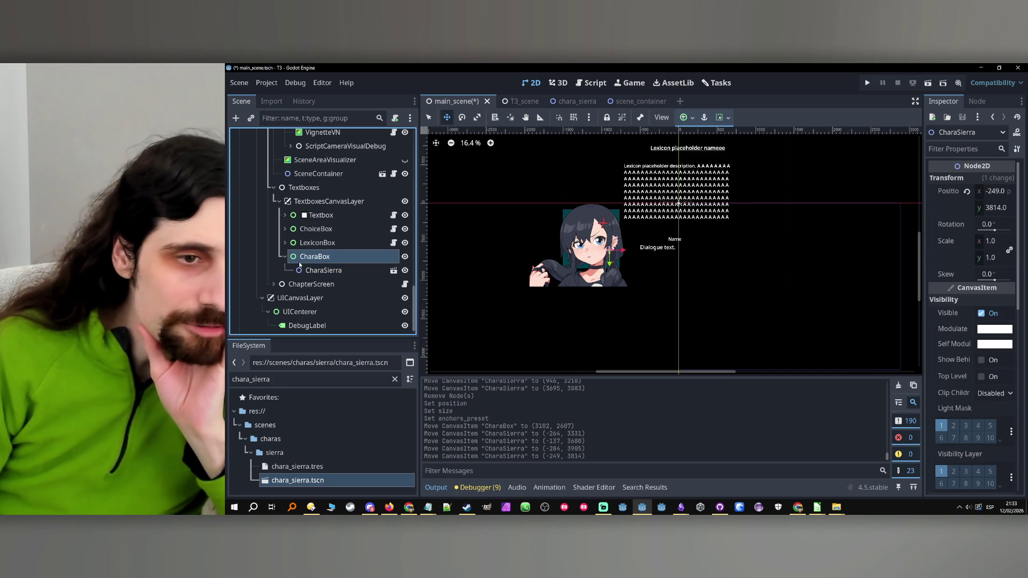
pyautogui.click(324, 270)
pyautogui.scroll(-8, 591, 253)
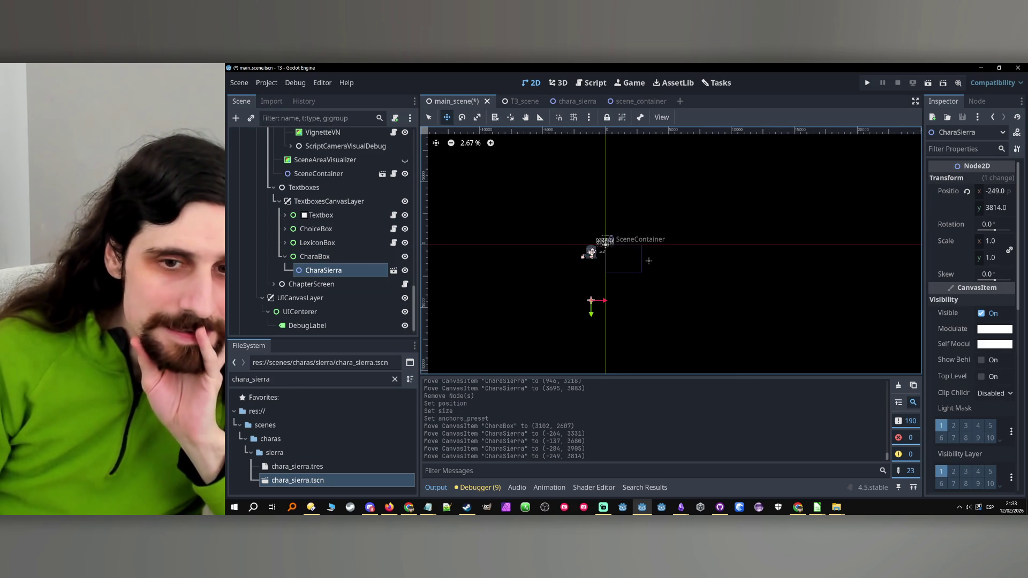
# Set CharaBox's Position to x 3050, y 2600.
pyautogui.click(315, 256)
pyautogui.scroll(5, 597, 271)
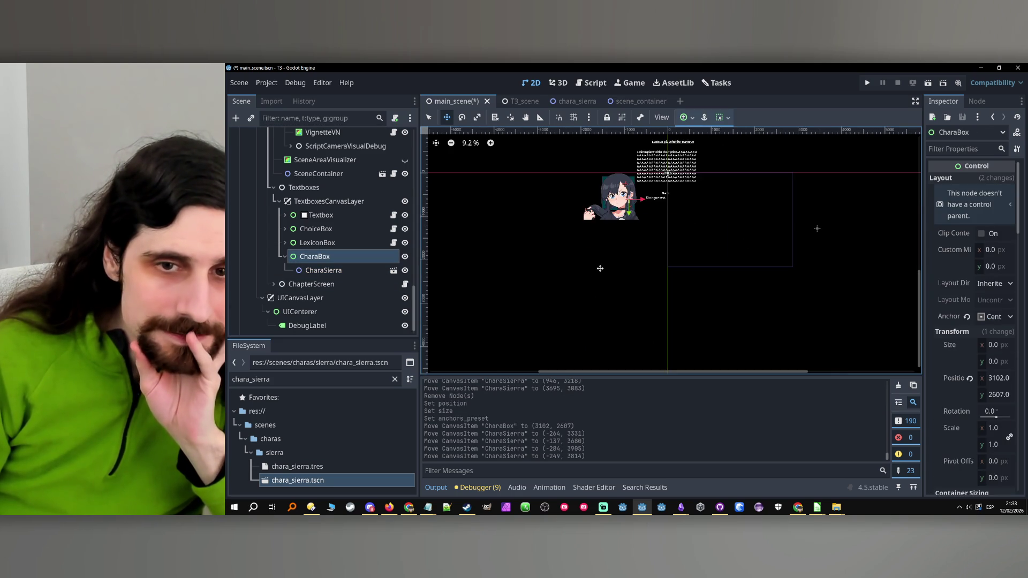
pyautogui.scroll(1, 626, 261)
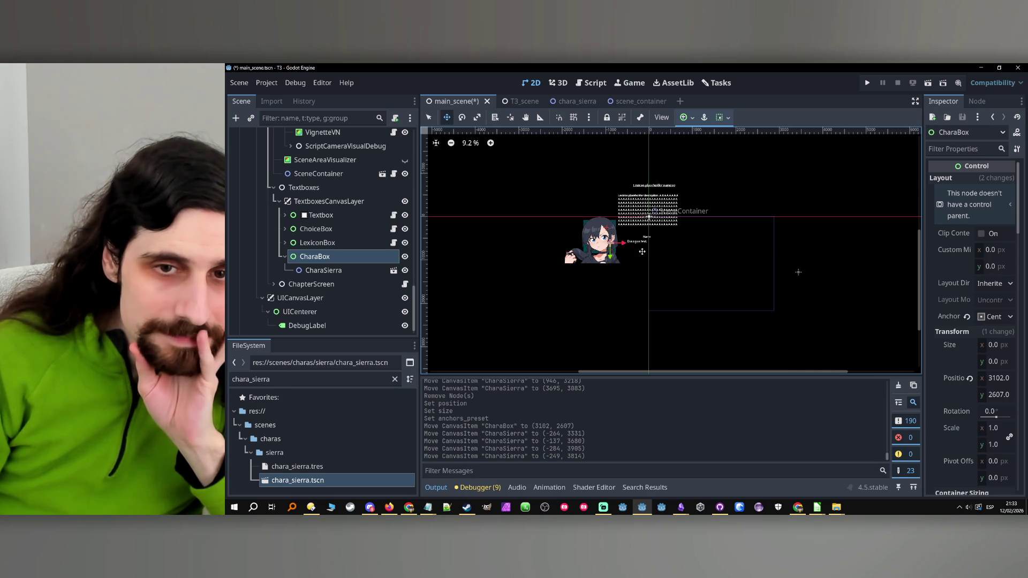
pyautogui.click(338, 244)
pyautogui.click(315, 257)
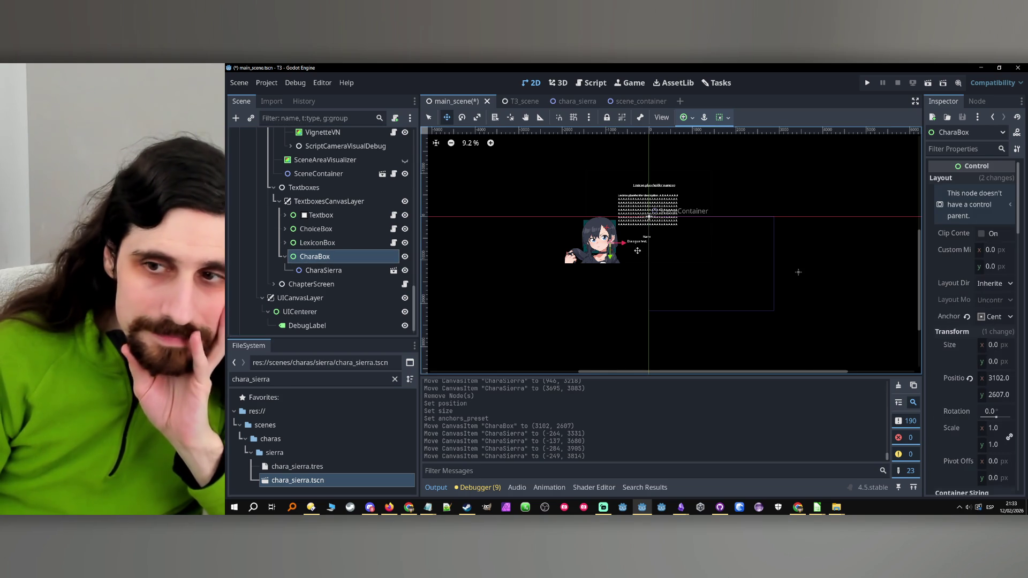
pyautogui.scroll(2, 638, 257)
pyautogui.scroll(4, 635, 239)
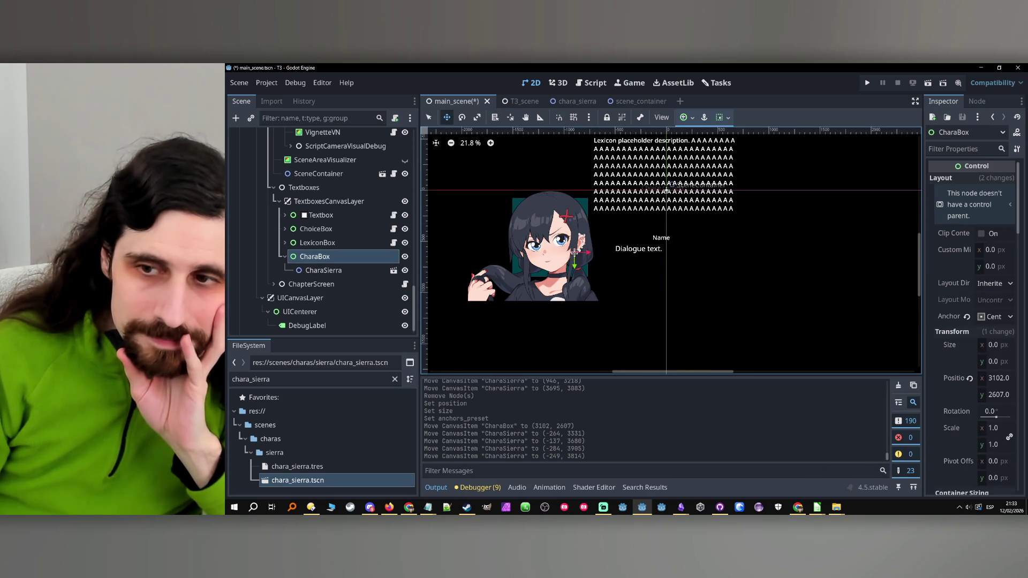
pyautogui.moveTo(575, 252); pyautogui.dragTo(571, 251)
pyautogui.click(999, 379)
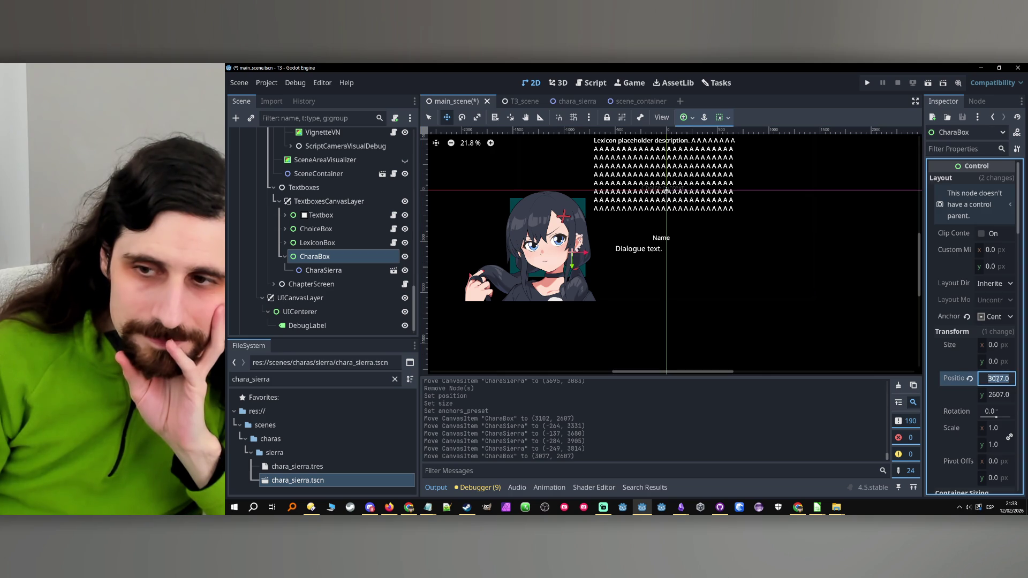
pyautogui.write('50')
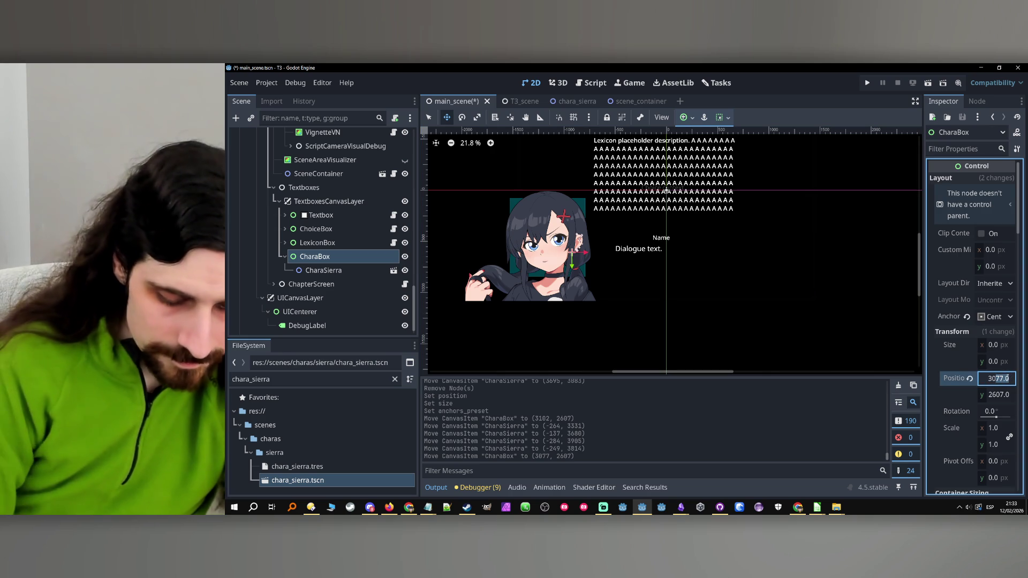
pyautogui.press('Return')
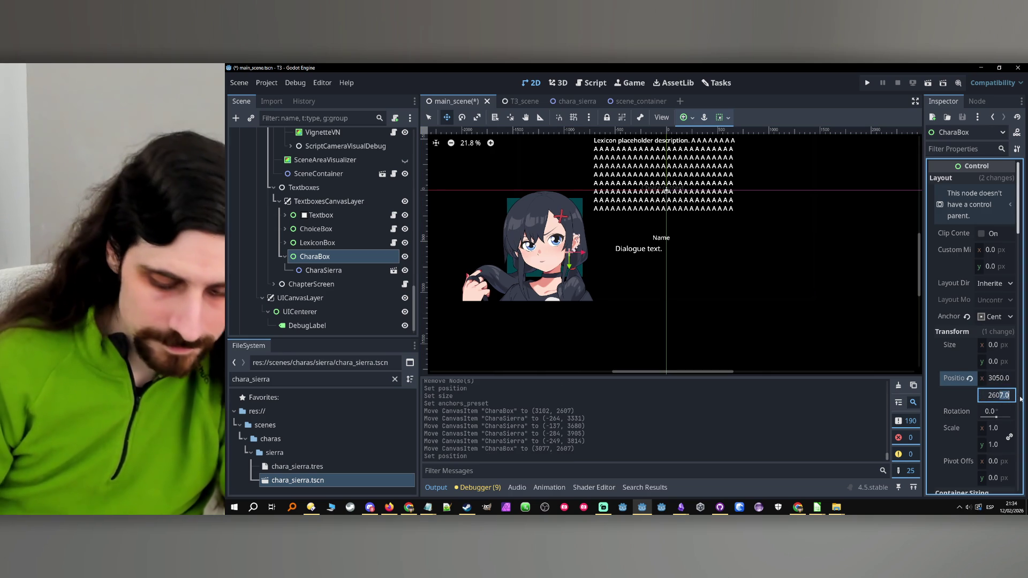
pyautogui.write('0')
pyautogui.press('Return')
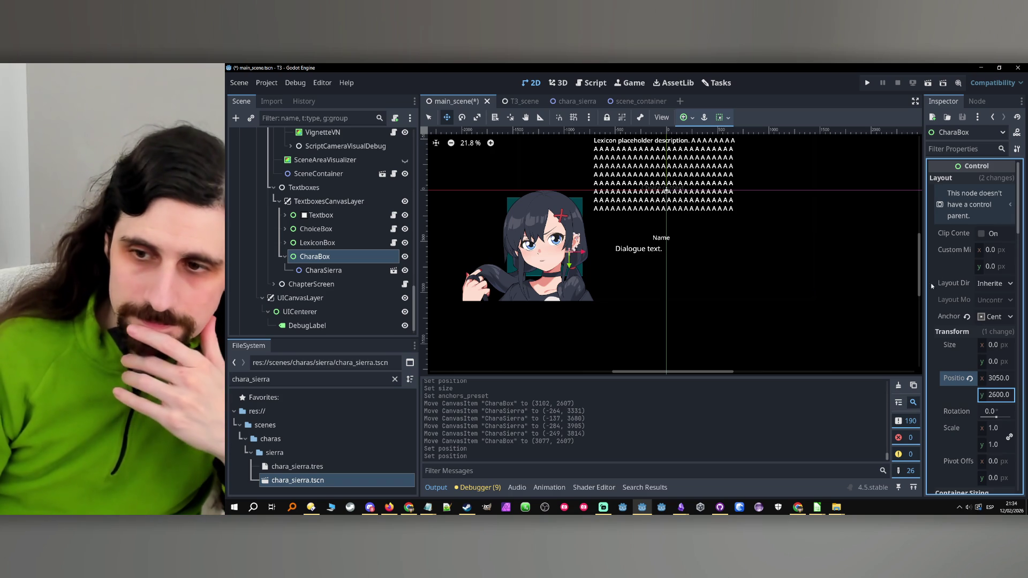
pyautogui.click(578, 291)
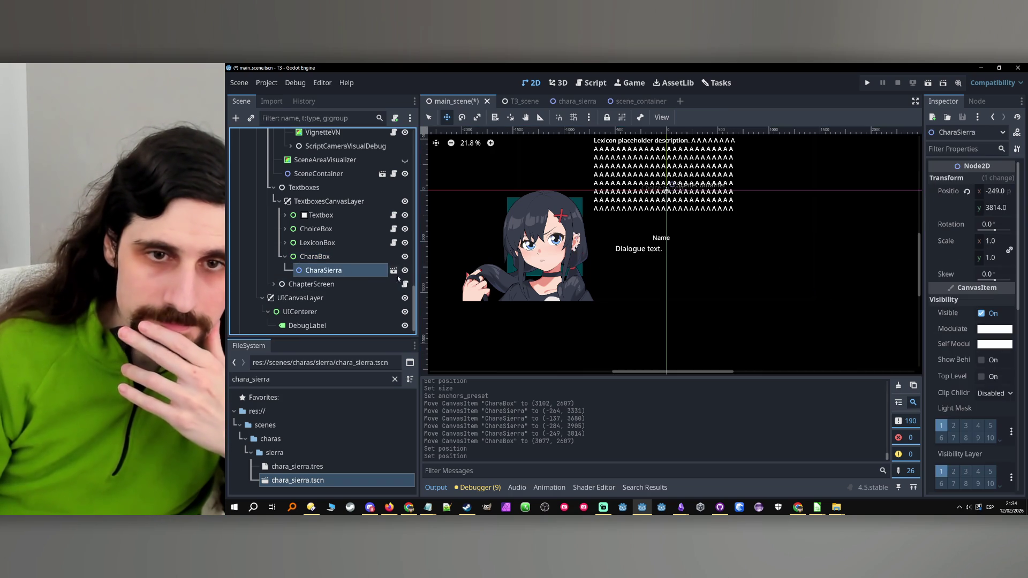
# Set CharaSierra's x to 0 and drag her down to y 3930 inside CharaBox.
pyautogui.scroll(-5, 578, 291)
pyautogui.moveTo(581, 291); pyautogui.dragTo(578, 257)
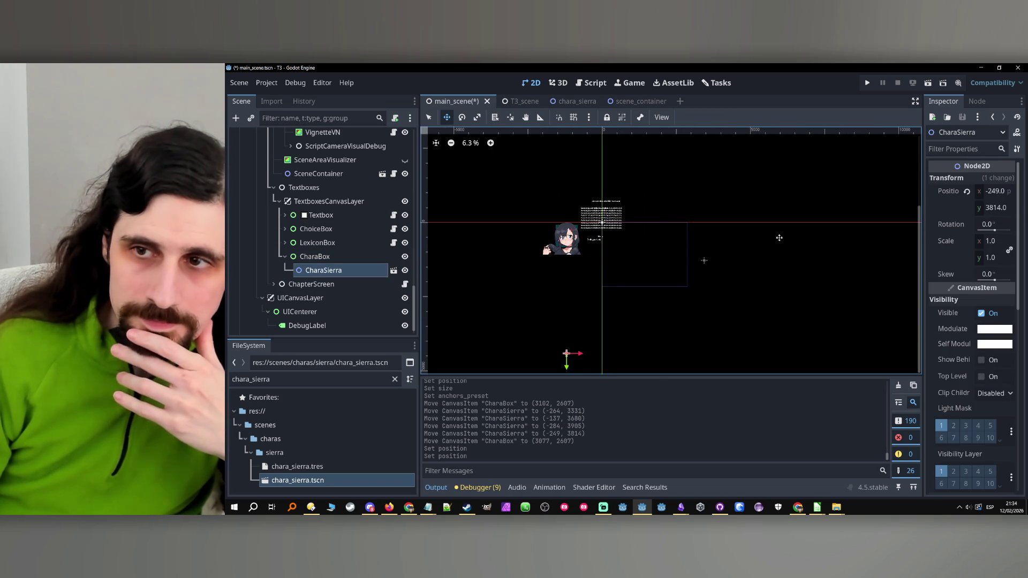
pyautogui.click(1012, 193)
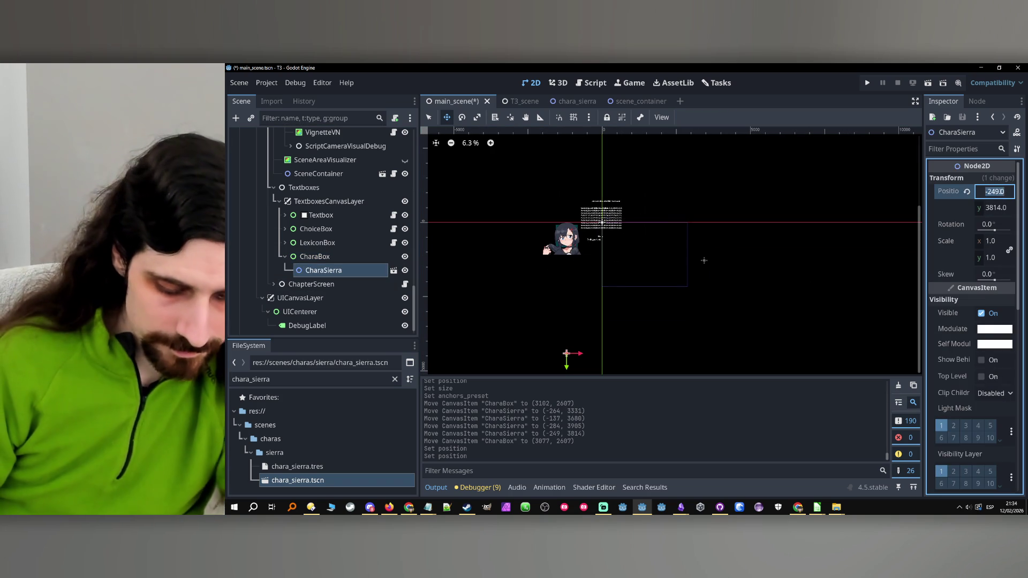
pyautogui.write('0')
pyautogui.press('Return')
pyautogui.moveTo(584, 320); pyautogui.dragTo(584, 324)
pyautogui.scroll(2, 635, 207)
pyautogui.scroll(10, 624, 251)
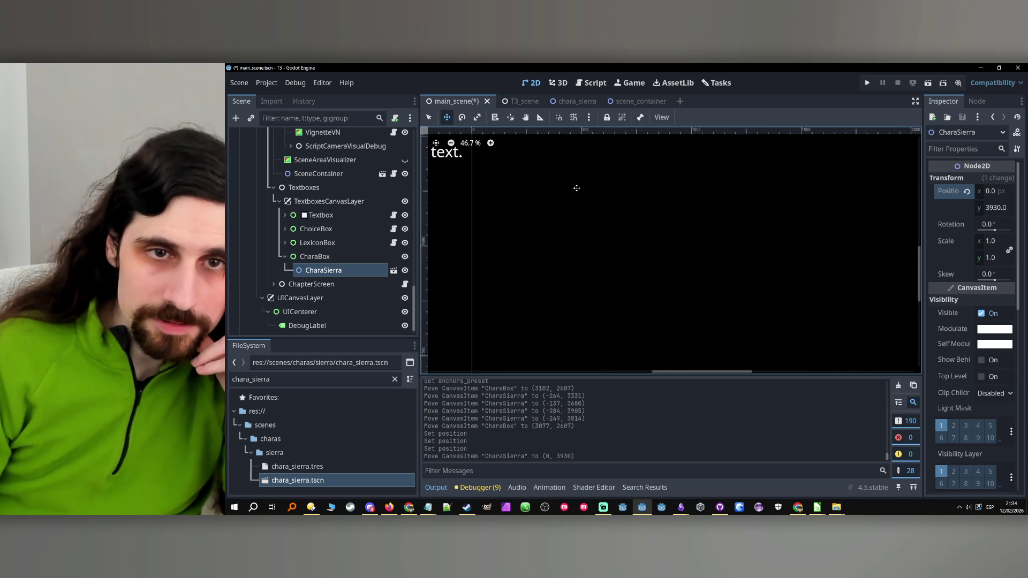
pyautogui.scroll(-5, 625, 251)
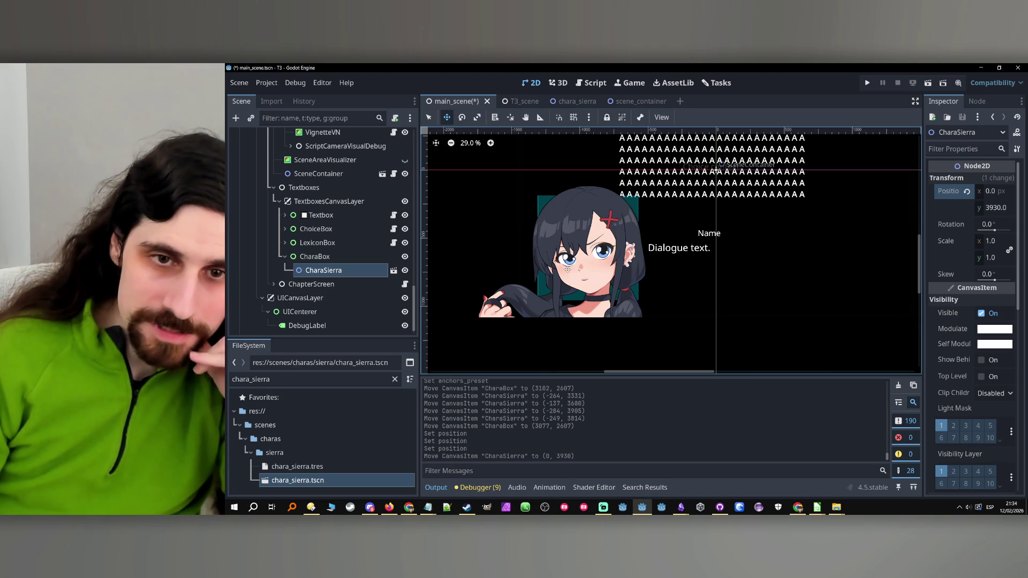
pyautogui.click(562, 231)
# Run the project and expand the remote scene tree from MainScene down through ScreenSV.
pyautogui.click(549, 216)
pyautogui.click(867, 83)
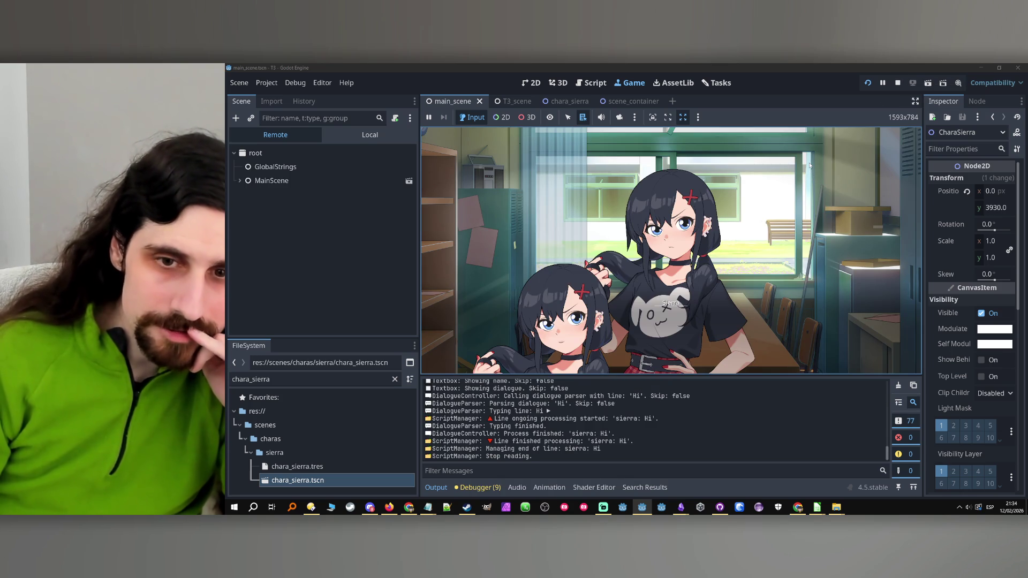
pyautogui.click(239, 180)
pyautogui.click(245, 222)
pyautogui.click(245, 223)
pyautogui.click(245, 236)
pyautogui.click(251, 249)
pyautogui.click(256, 263)
pyautogui.click(262, 277)
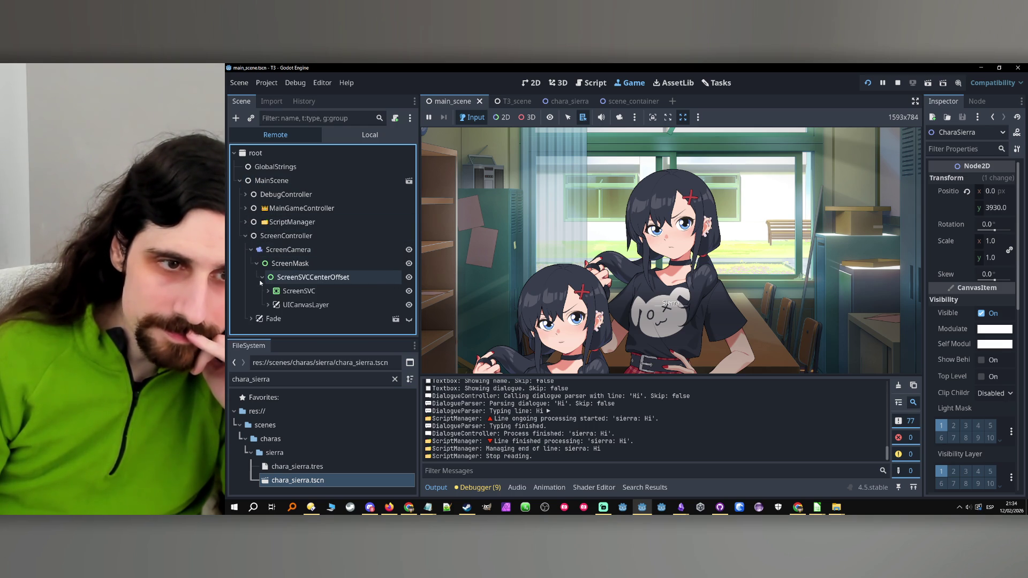
pyautogui.click(268, 291)
pyautogui.click(274, 305)
# Expand Textboxes, TextboxesCanvasLayer and CharaBox, then select the live CharaSierra node.
pyautogui.scroll(-2, 275, 293)
pyautogui.click(279, 285)
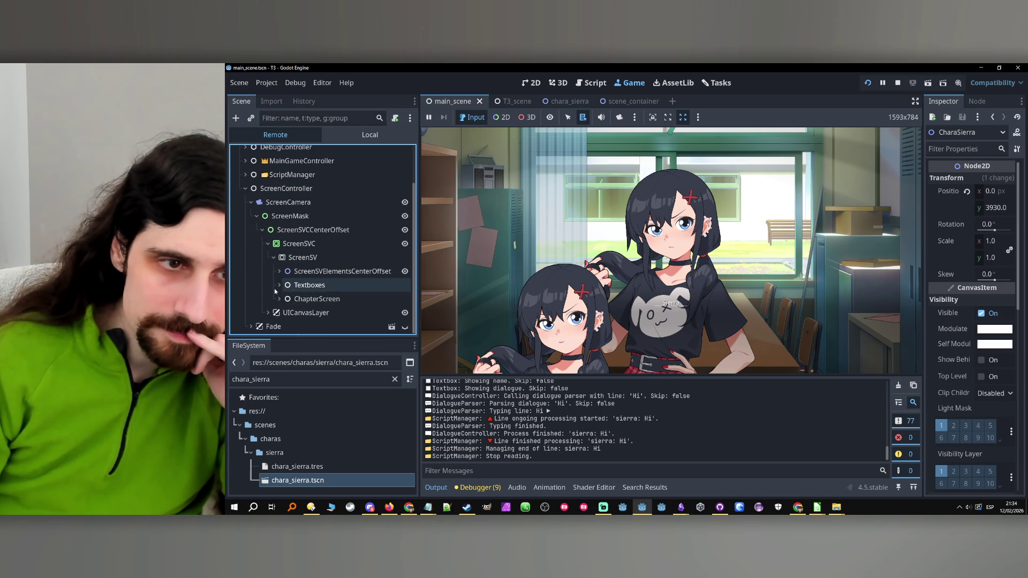
pyautogui.click(285, 299)
pyautogui.scroll(-3, 284, 289)
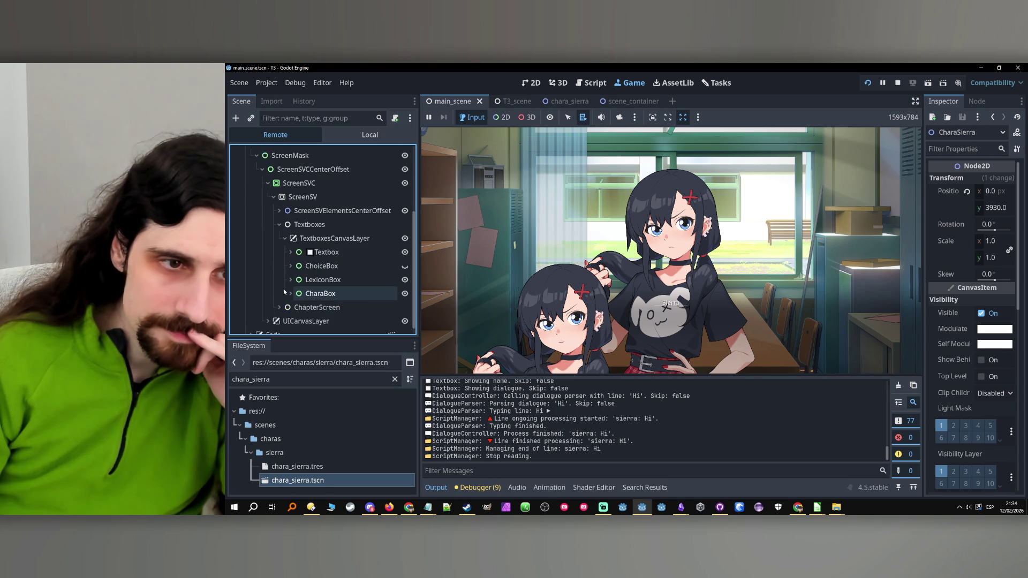
pyautogui.click(290, 294)
pyautogui.scroll(-1, 300, 297)
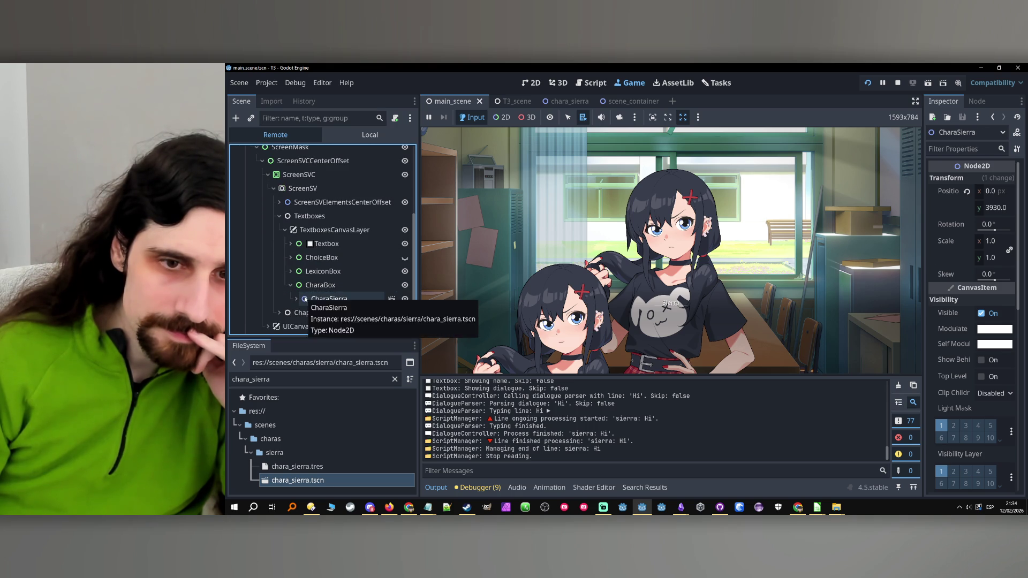
pyautogui.click(304, 299)
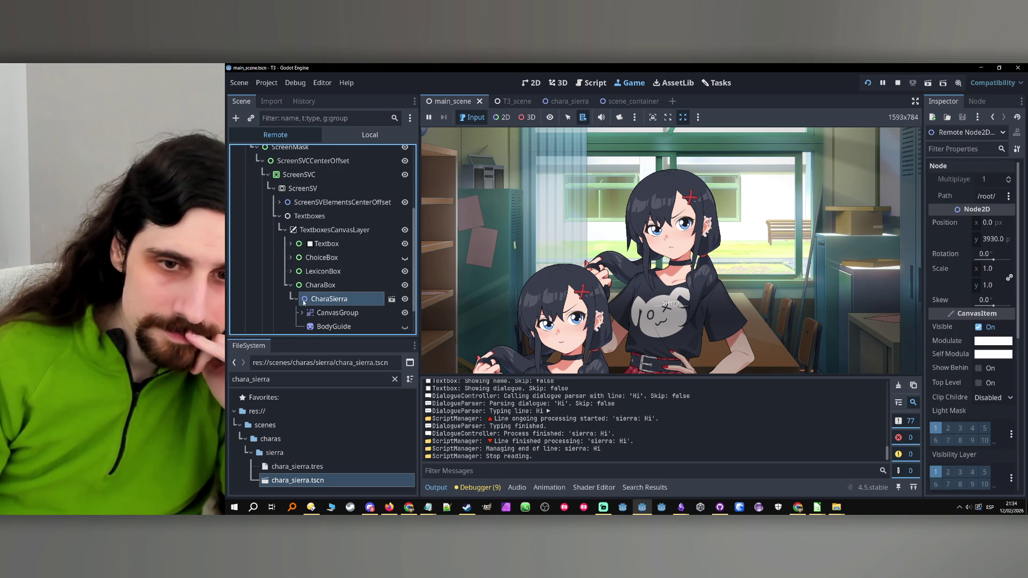
# Try scale 0.82 on the live Sierra portrait and nudge its position.
pyautogui.click(978, 270)
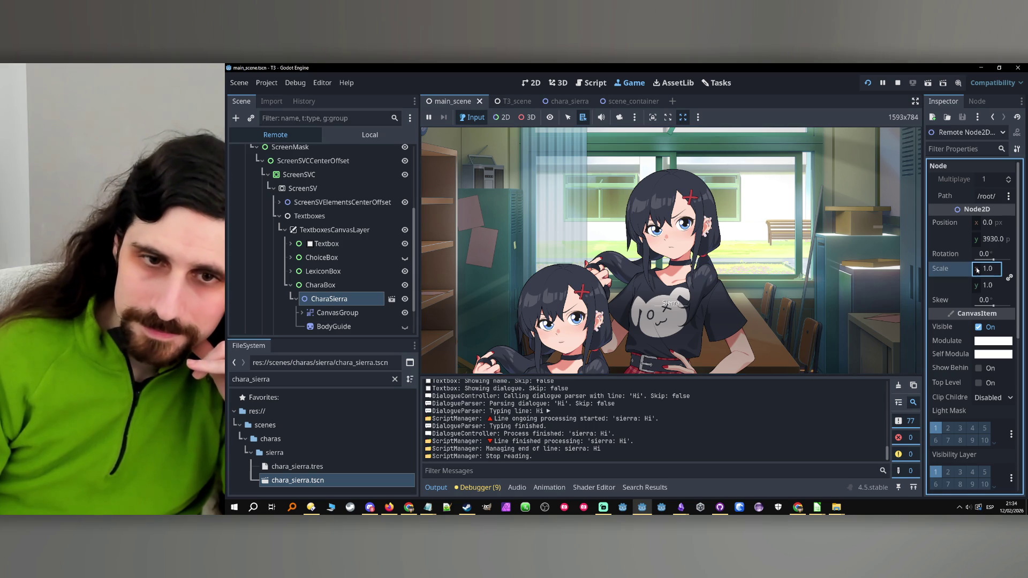
pyautogui.write('0.82')
pyautogui.press('Return')
pyautogui.moveTo(992, 238); pyautogui.dragTo(916, 239)
pyautogui.click(679, 287)
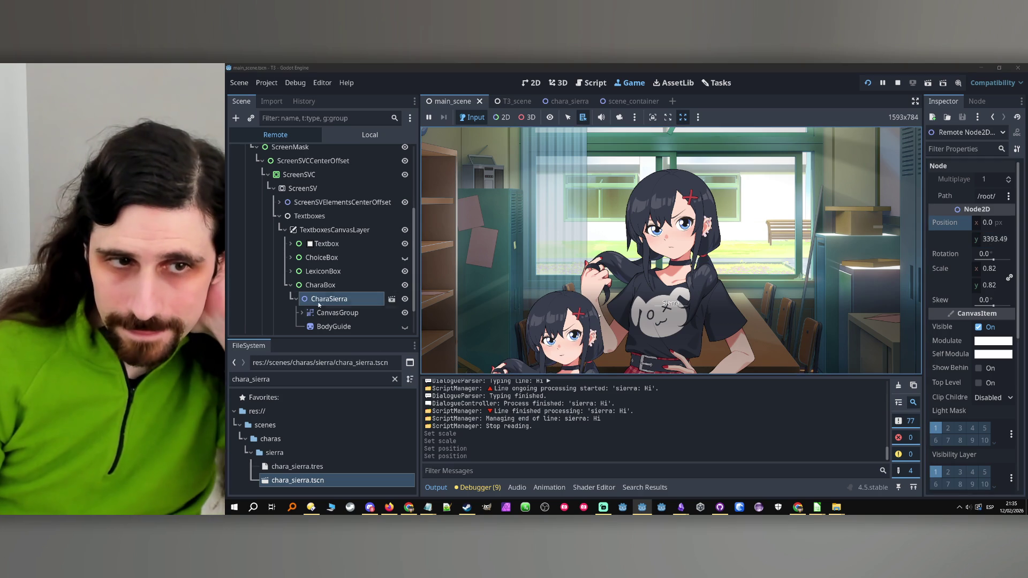
# Reselect live CharaSierra, set its scale to 0.8 and move it up in the frame.
pyautogui.click(321, 285)
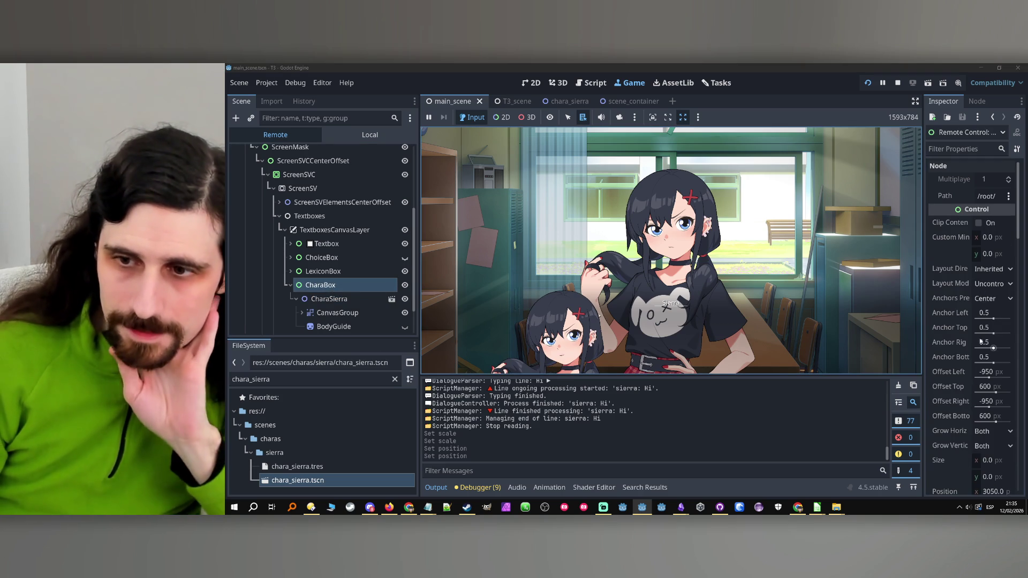
pyautogui.click(330, 302)
pyautogui.click(997, 269)
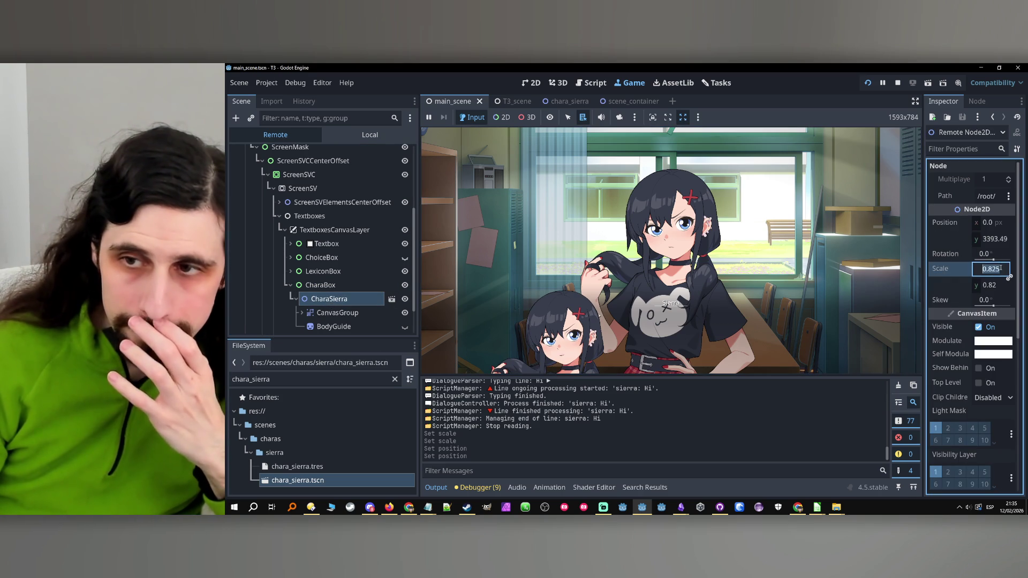
pyautogui.write('0.8')
pyautogui.press('Return')
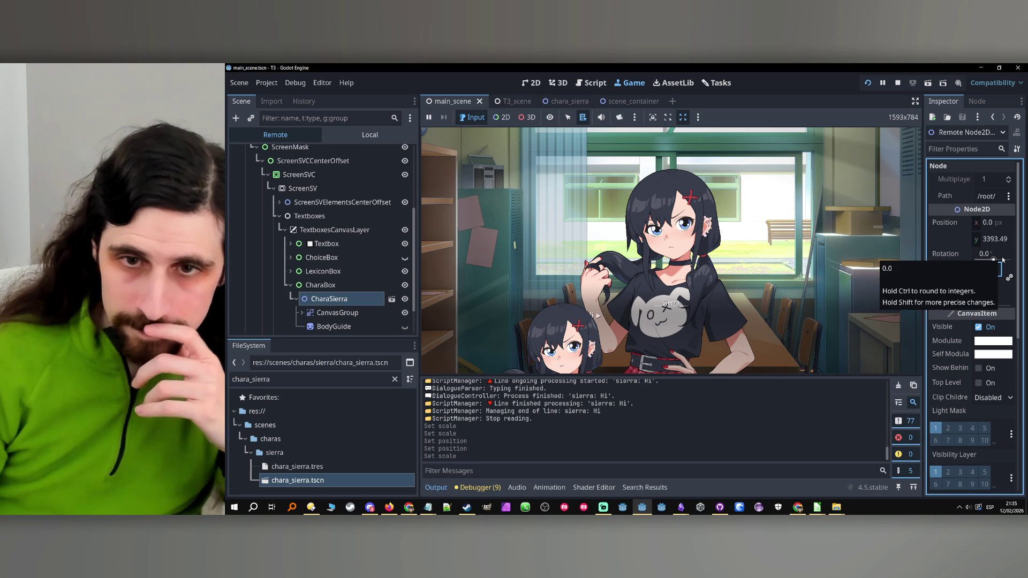
pyautogui.moveTo(978, 234)
pyautogui.mouseDown()
pyautogui.moveTo(955, 234)
pyautogui.moveTo(977, 221)
pyautogui.moveTo(968, 221)
pyautogui.moveTo(946, 248)
pyautogui.moveTo(969, 239)
pyautogui.moveTo(954, 238)
pyautogui.mouseUp()
pyautogui.click(614, 292)
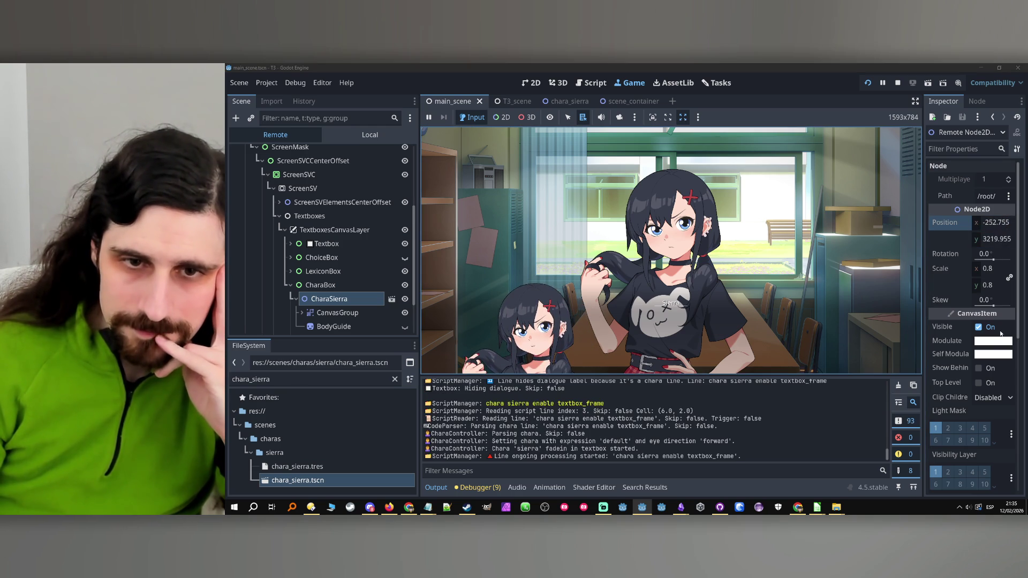
# Set the live portrait's scale to 0.7, raise it higher, then stop the game.
pyautogui.click(1000, 269)
pyautogui.write('0.7')
pyautogui.press('Return')
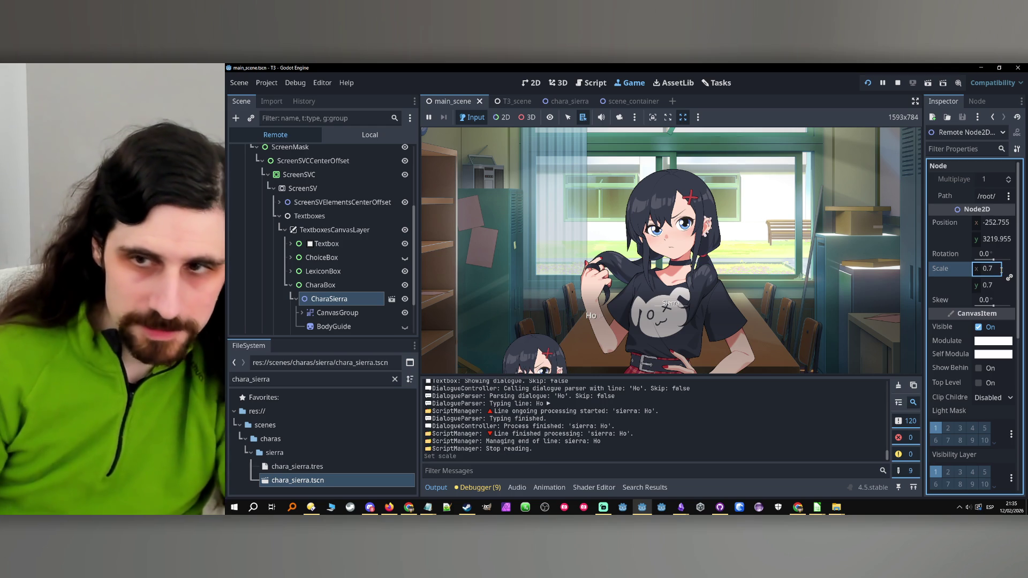
pyautogui.moveTo(987, 238); pyautogui.dragTo(942, 239)
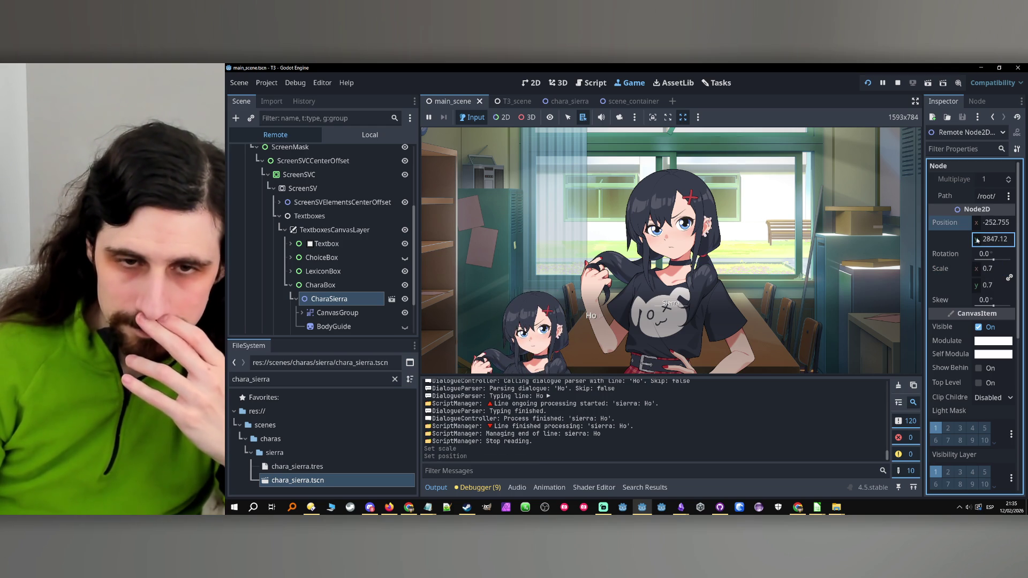
pyautogui.click(908, 236)
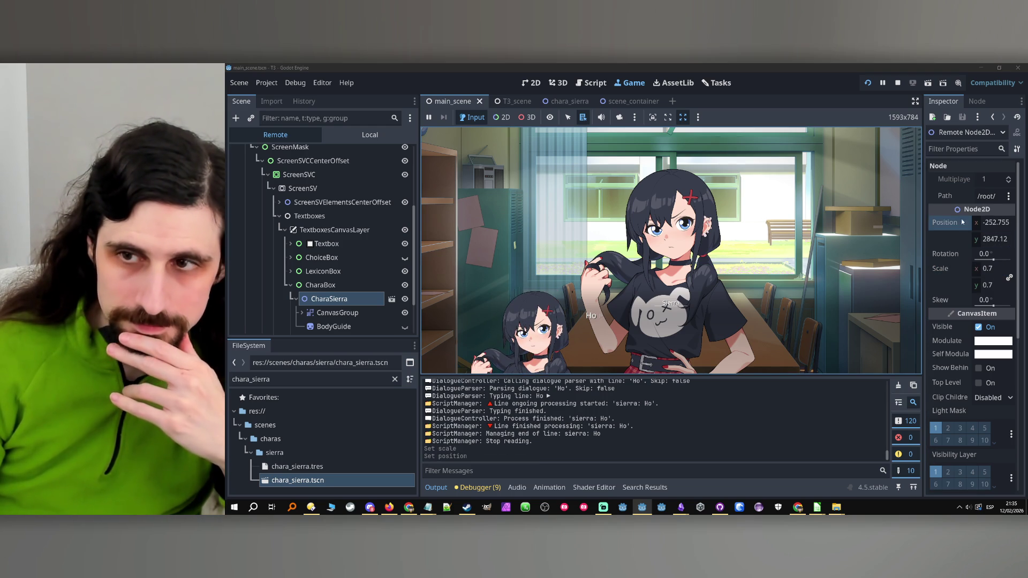
pyautogui.click(898, 83)
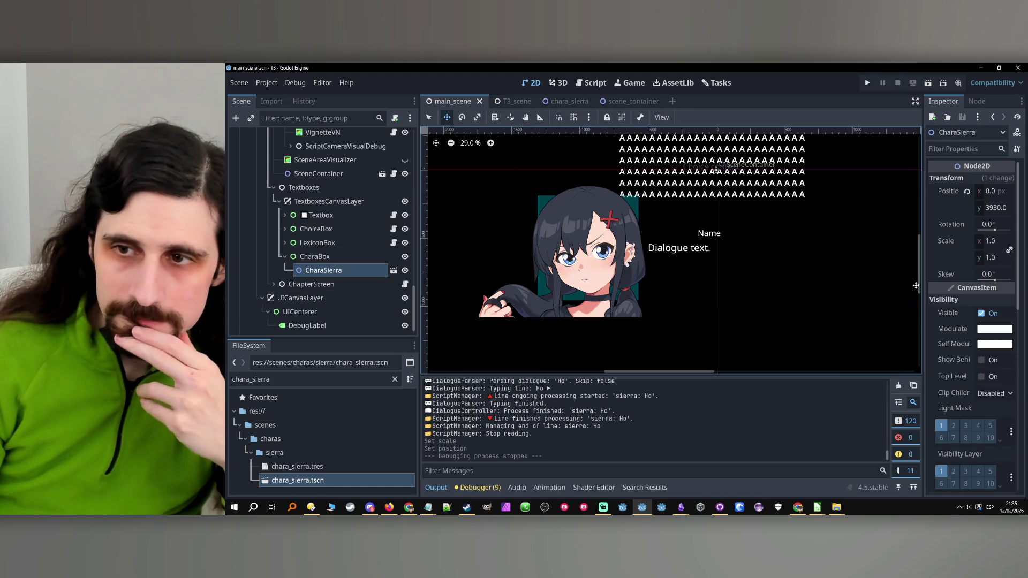
# Try a 0.7 scale on CharaSierra, then reset it back to 1.0.
pyautogui.click(985, 244)
pyautogui.write('0.7')
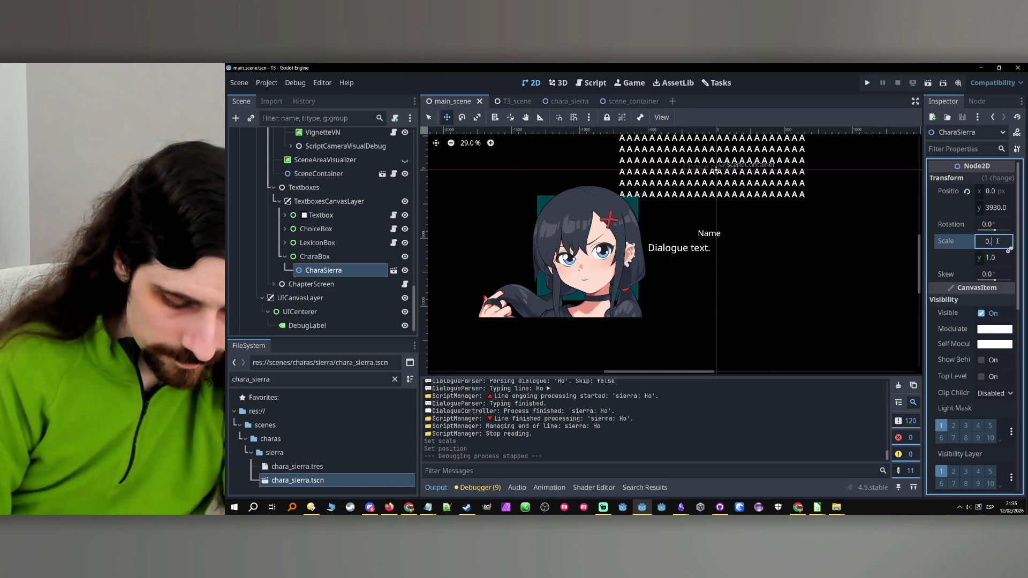
pyautogui.press('Return')
pyautogui.scroll(-10, 614, 243)
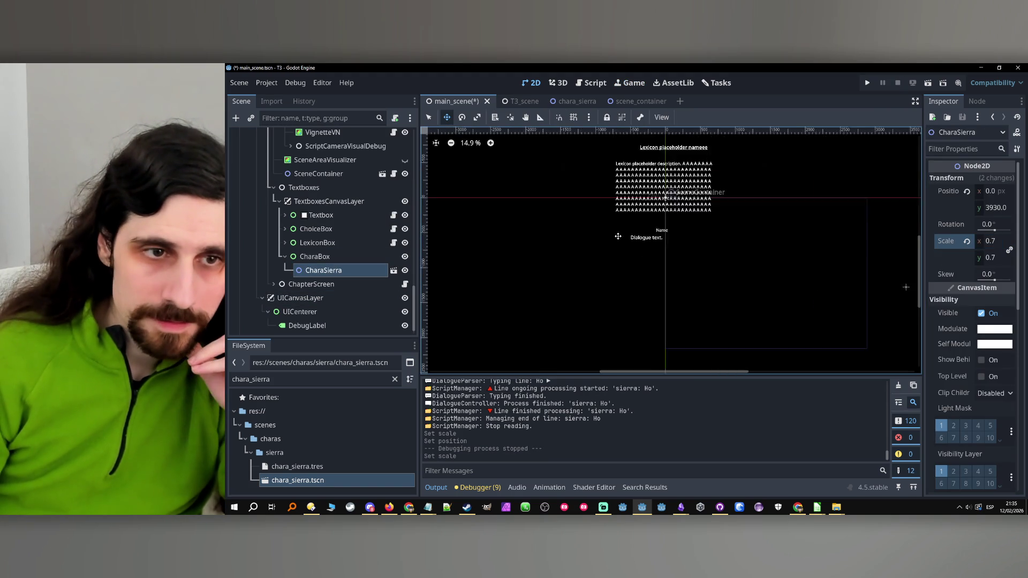
pyautogui.scroll(5, 614, 242)
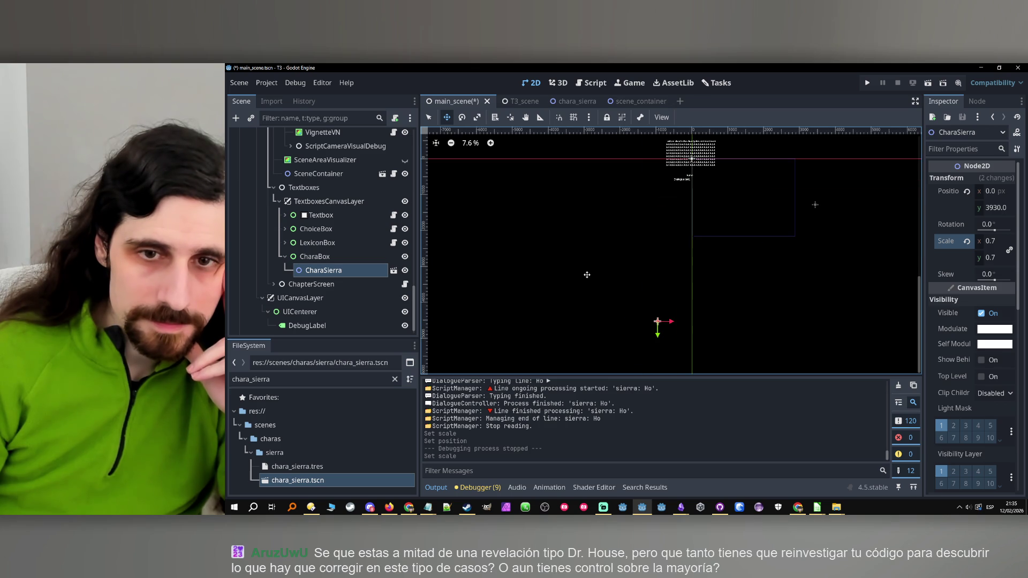
pyautogui.click(351, 257)
pyautogui.click(351, 270)
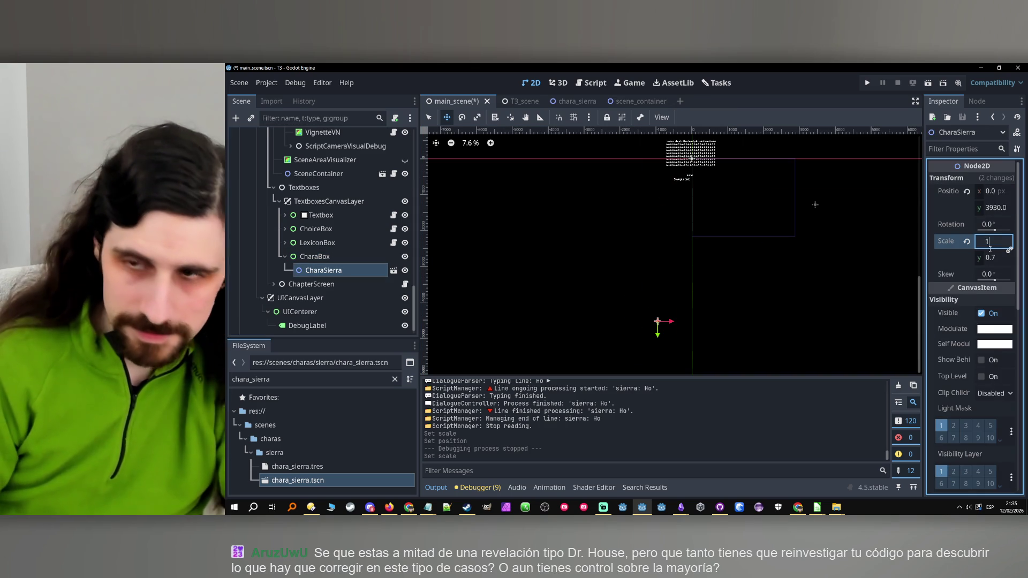
pyautogui.click(966, 241)
# Set CharaBox's scale to 0.7, run the game to Sierra's Hi line, and stop it.
pyautogui.click(321, 256)
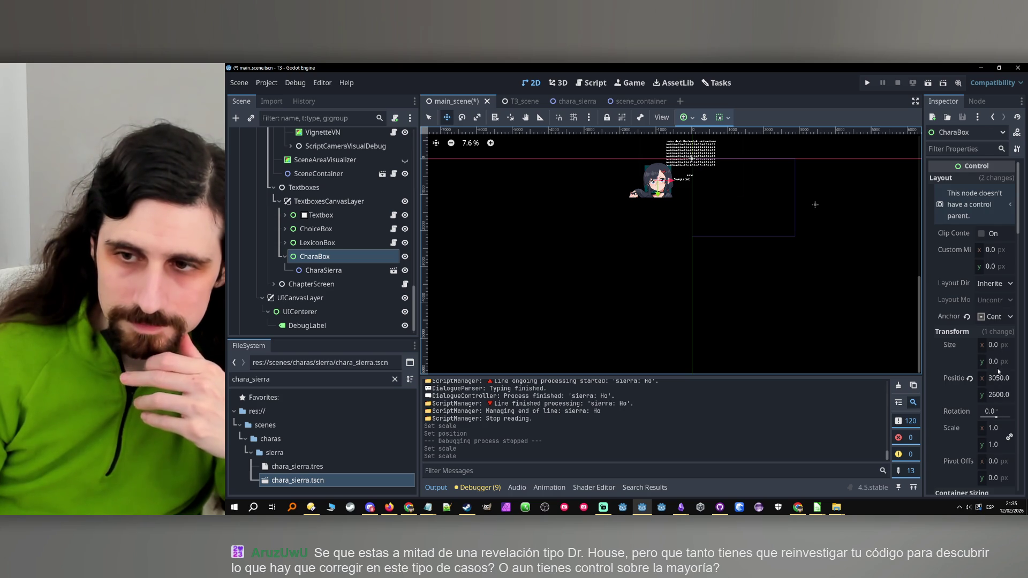
pyautogui.scroll(-2, 955, 428)
pyautogui.click(989, 387)
pyautogui.write('0.7')
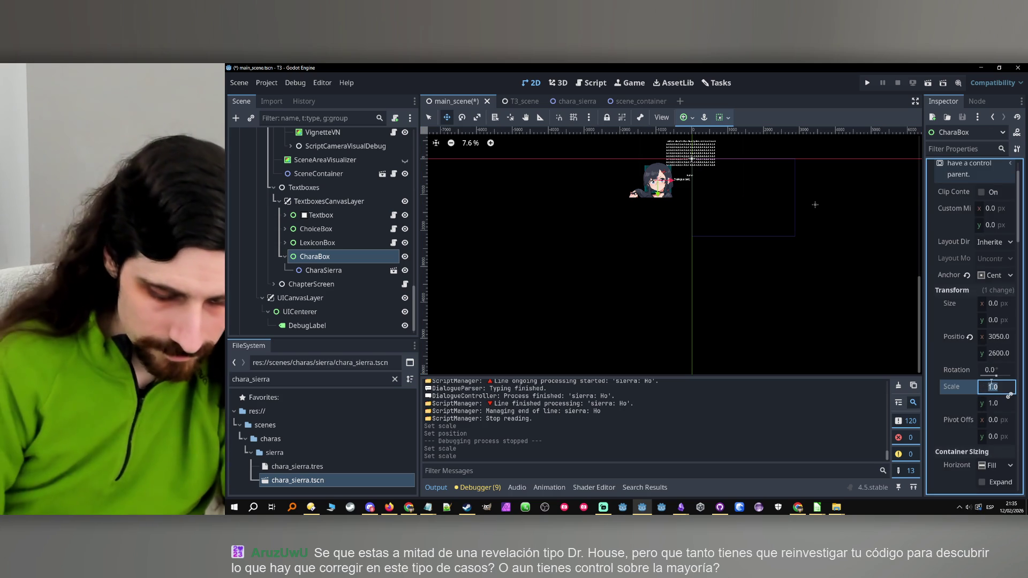
pyautogui.press('Return')
pyautogui.scroll(7, 708, 293)
pyautogui.scroll(-4, 708, 294)
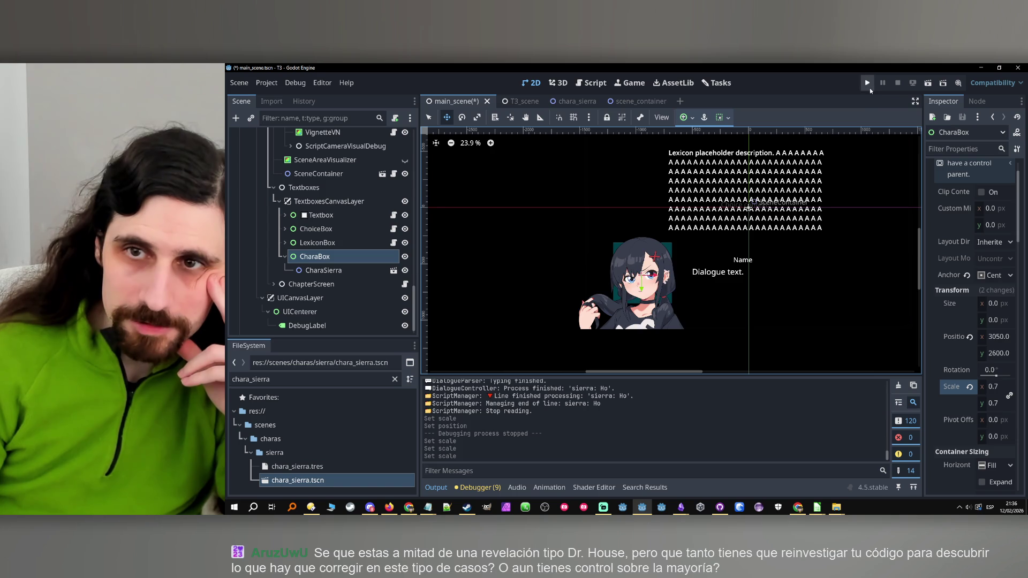
pyautogui.click(868, 86)
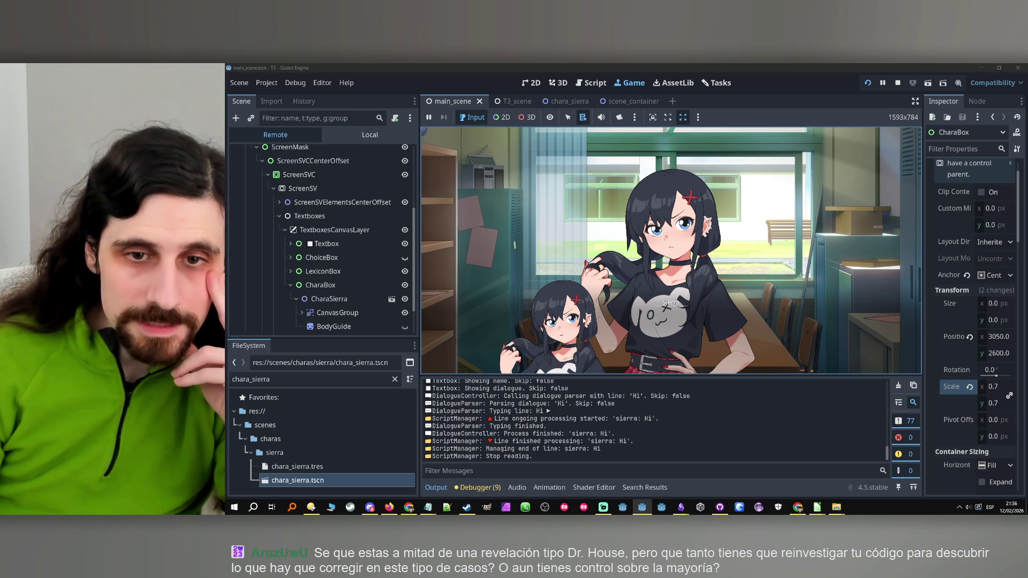
pyautogui.click(898, 83)
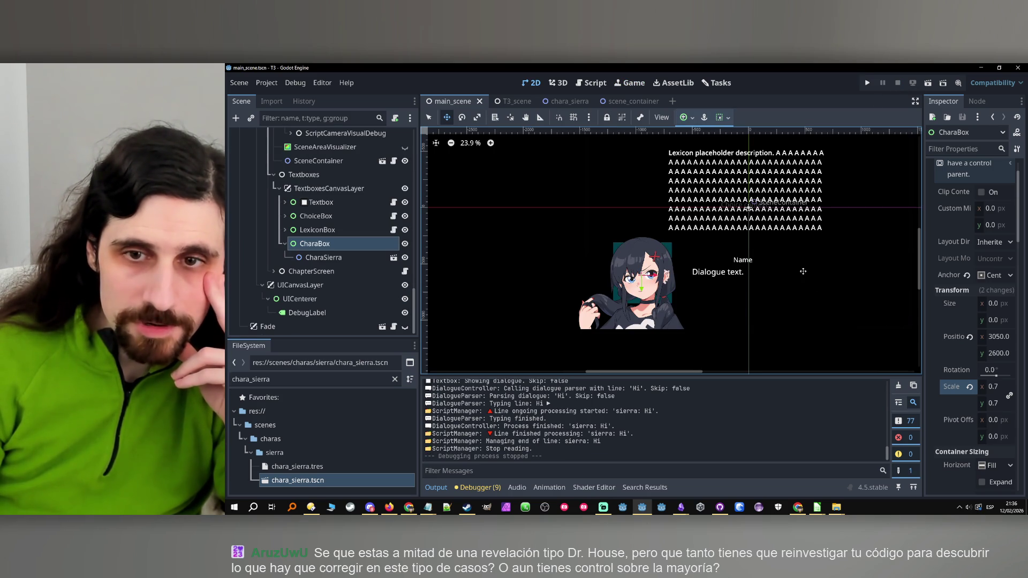
# Move CharaBox left, run the game, inspect CharaBox and LexiconBox remotely, then stop.
pyautogui.moveTo(641, 281); pyautogui.dragTo(614, 282)
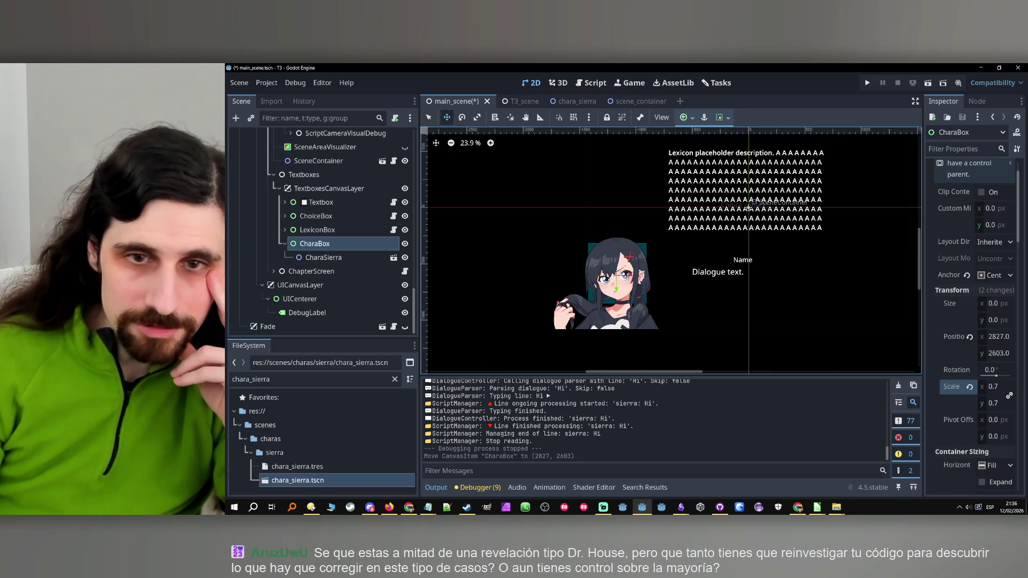
pyautogui.click(866, 83)
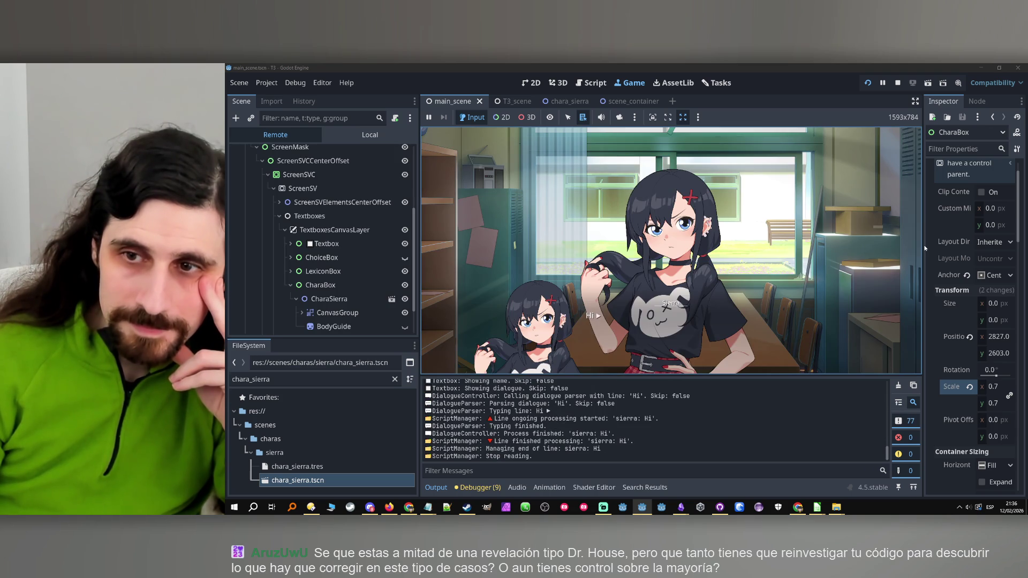
pyautogui.moveTo(922, 246); pyautogui.dragTo(750, 247)
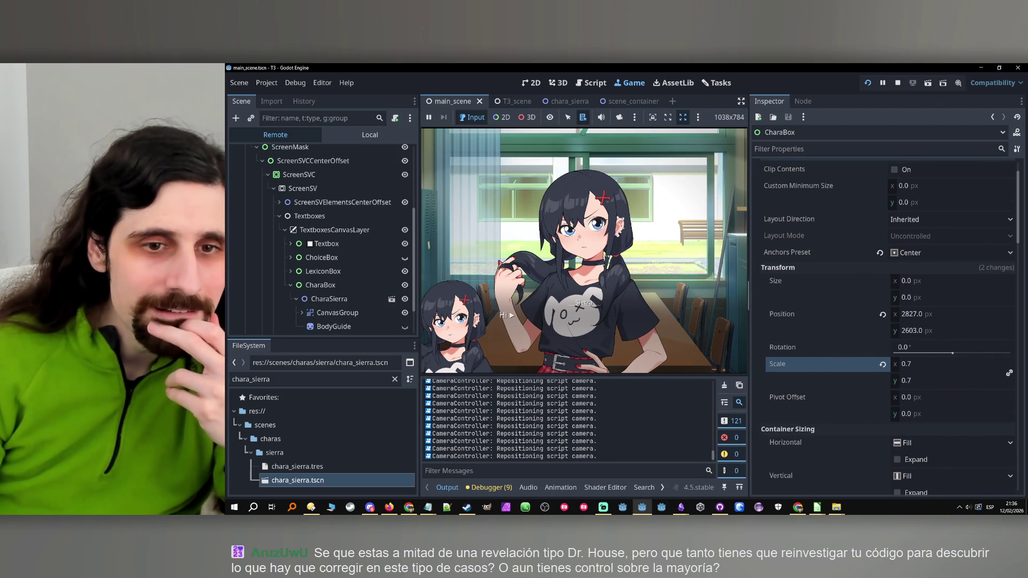
pyautogui.moveTo(750, 247); pyautogui.dragTo(924, 247)
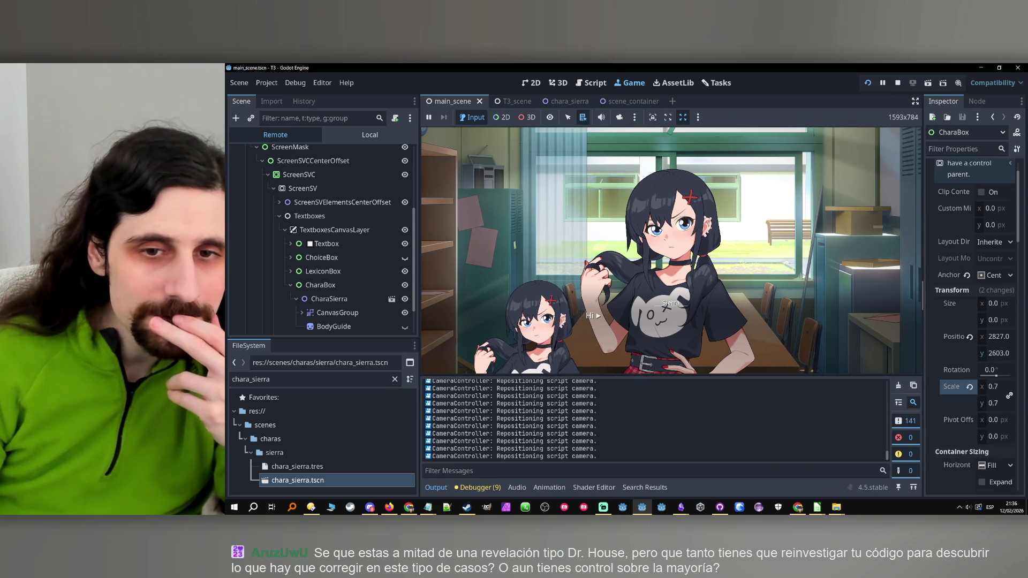
pyautogui.click(338, 284)
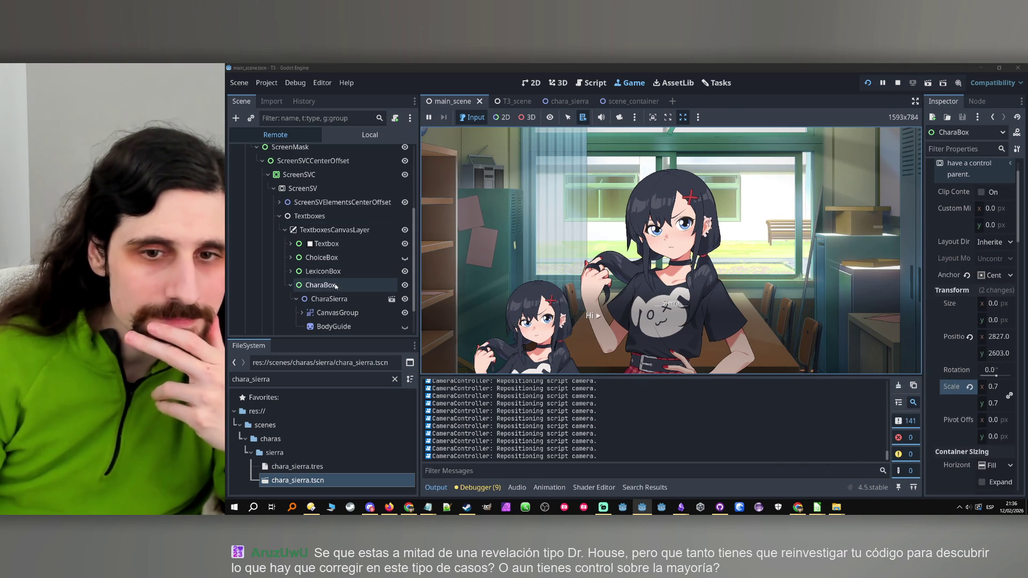
pyautogui.doubleClick(343, 271)
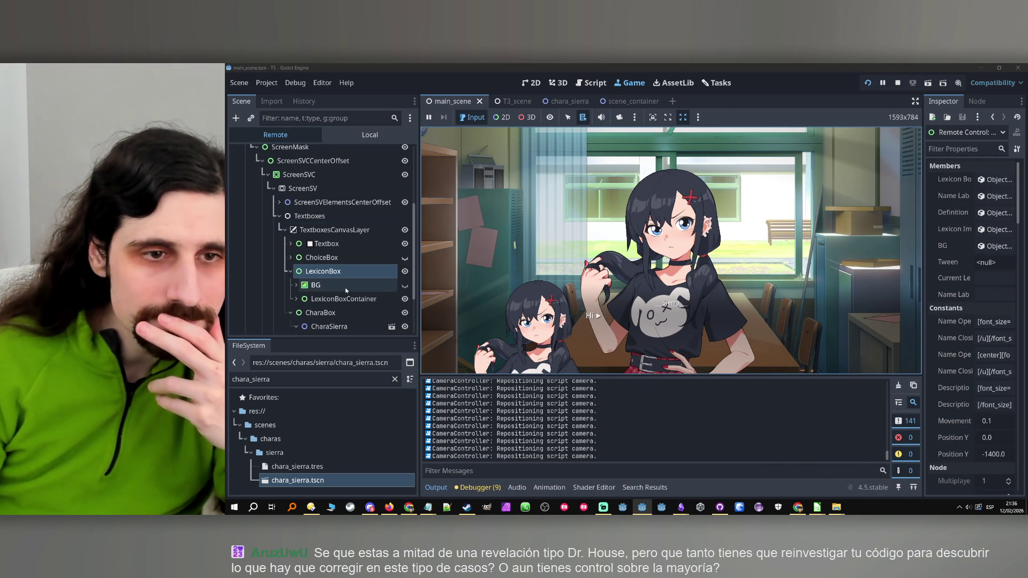
pyautogui.click(290, 270)
pyautogui.click(316, 286)
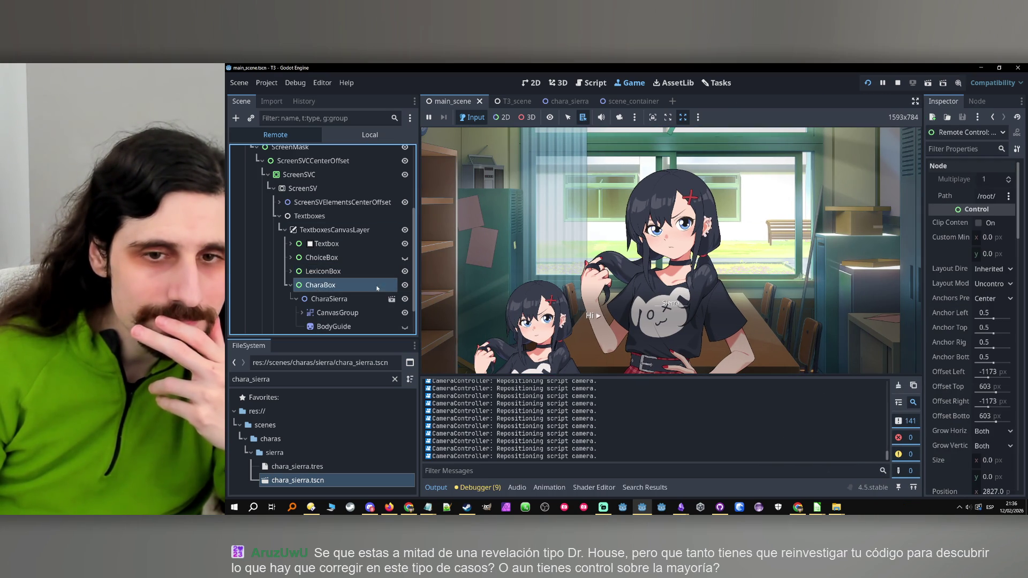
pyautogui.click(898, 83)
# Nudge CharaBox right and down to position (2844, 2622), then run the game again.
pyautogui.click(352, 247)
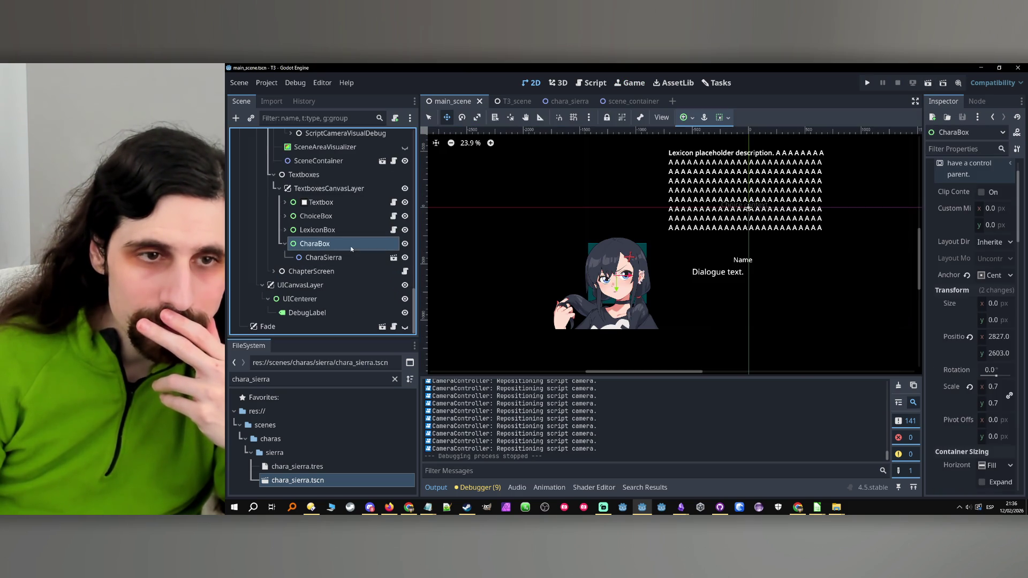
pyautogui.moveTo(616, 279); pyautogui.dragTo(632, 277)
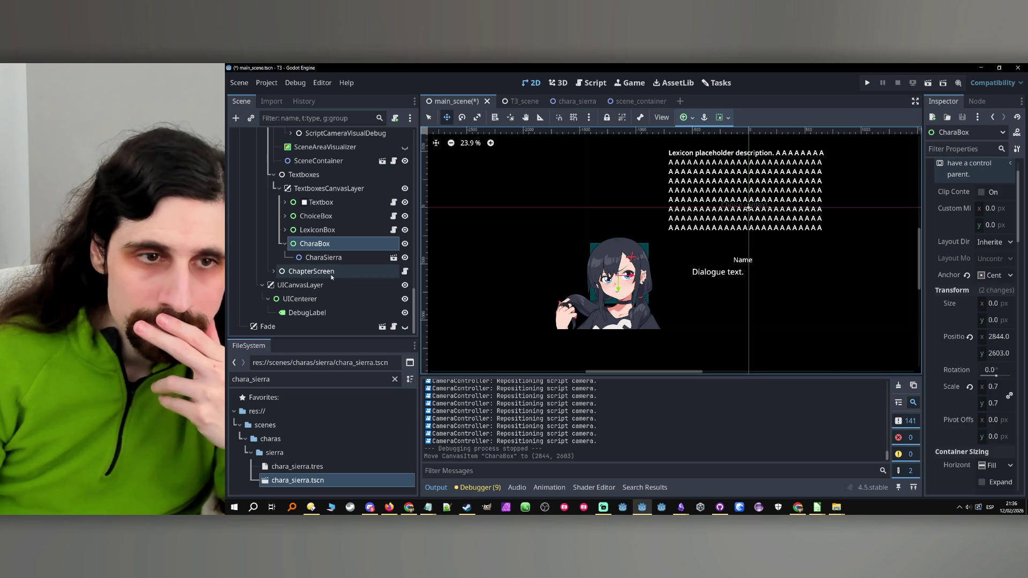
pyautogui.click(641, 300)
pyautogui.scroll(2, 641, 300)
pyautogui.scroll(1, 641, 300)
pyautogui.click(621, 286)
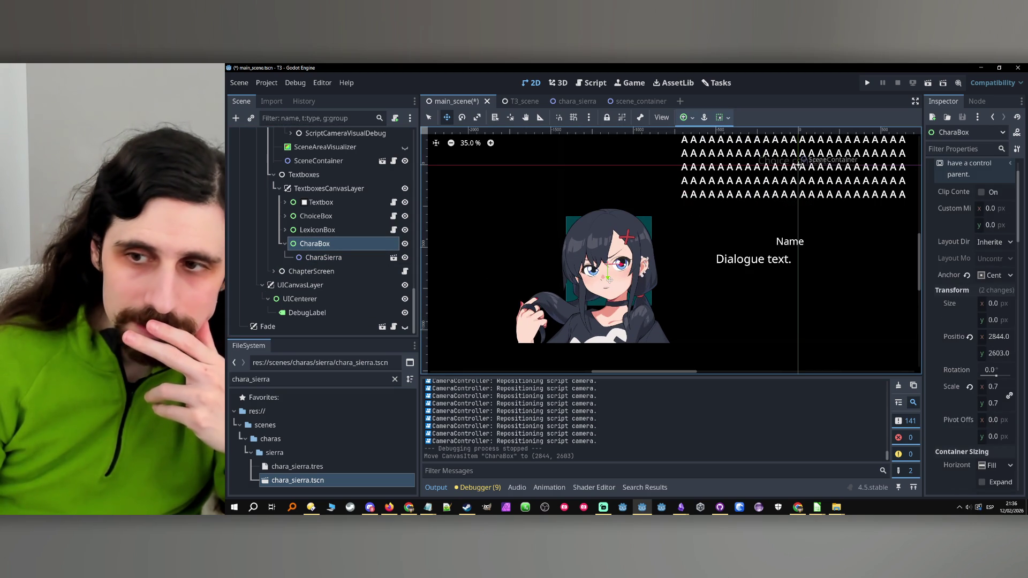
pyautogui.moveTo(609, 280); pyautogui.dragTo(608, 284)
pyautogui.click(997, 337)
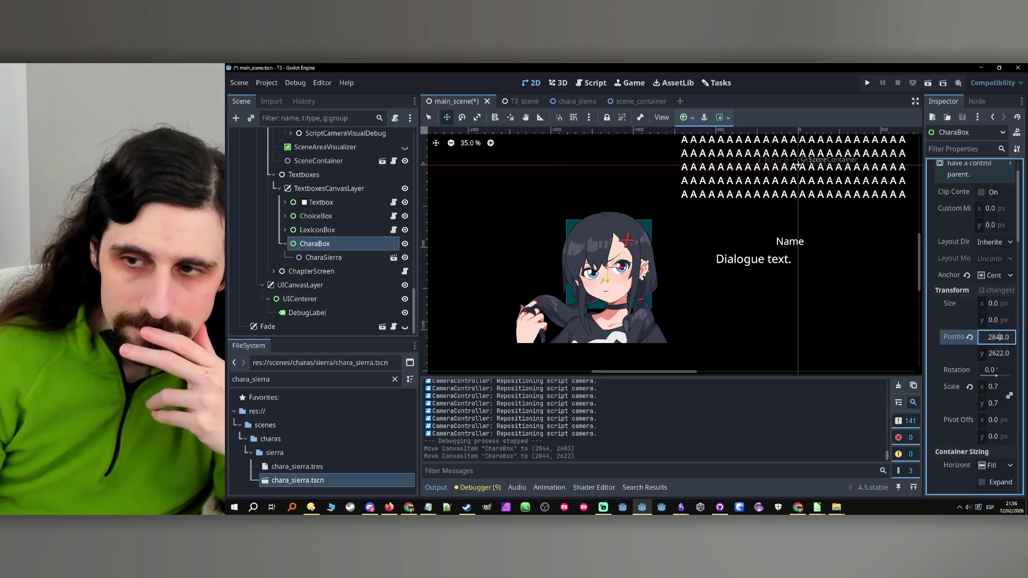
pyautogui.click(999, 354)
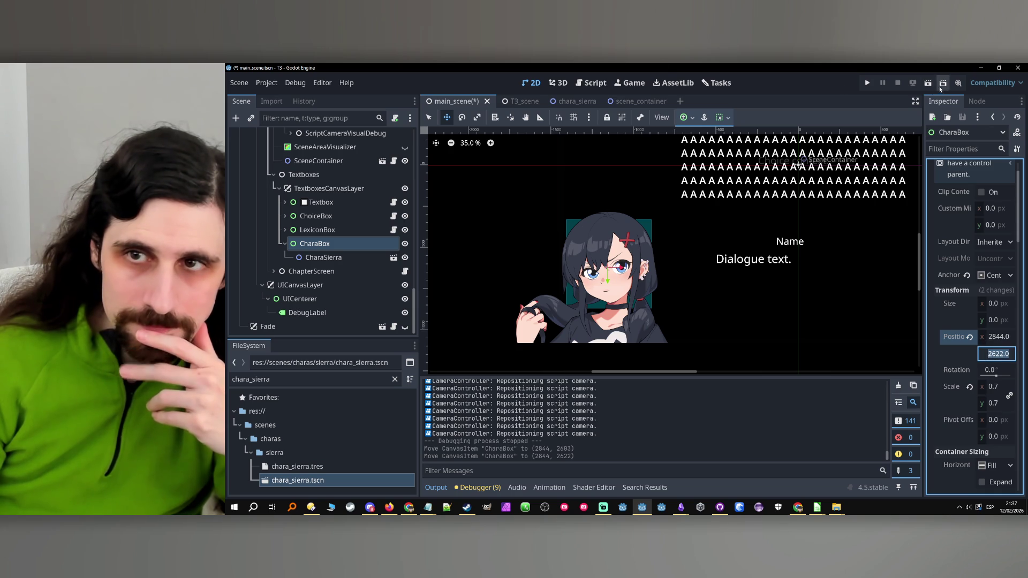
pyautogui.click(866, 83)
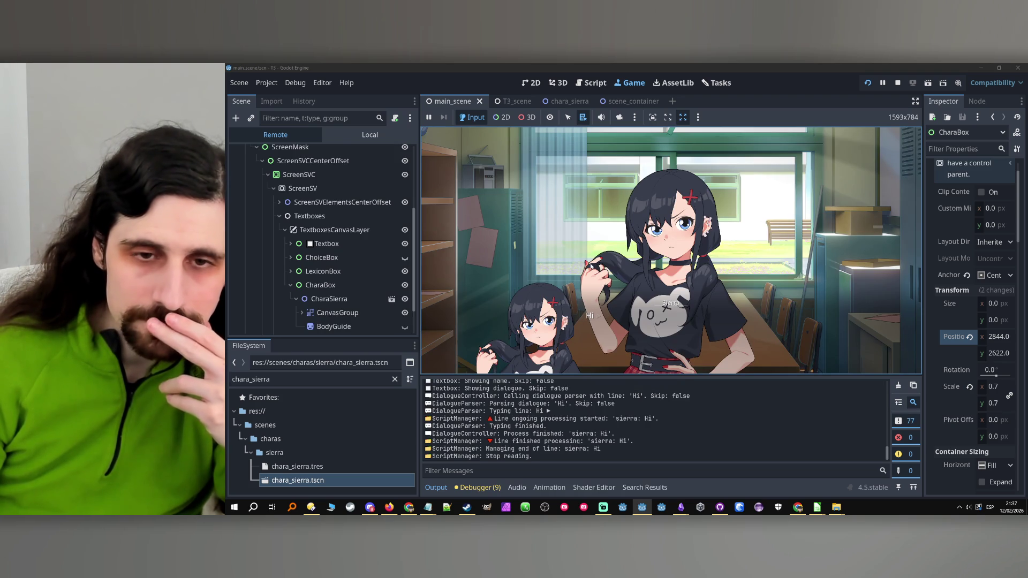
# Browse CharaBox, ChoiceBox, LexiconBox, Textbox and TextboxLabelsContainer in the Remote tree, then stop the game.
pyautogui.click(320, 285)
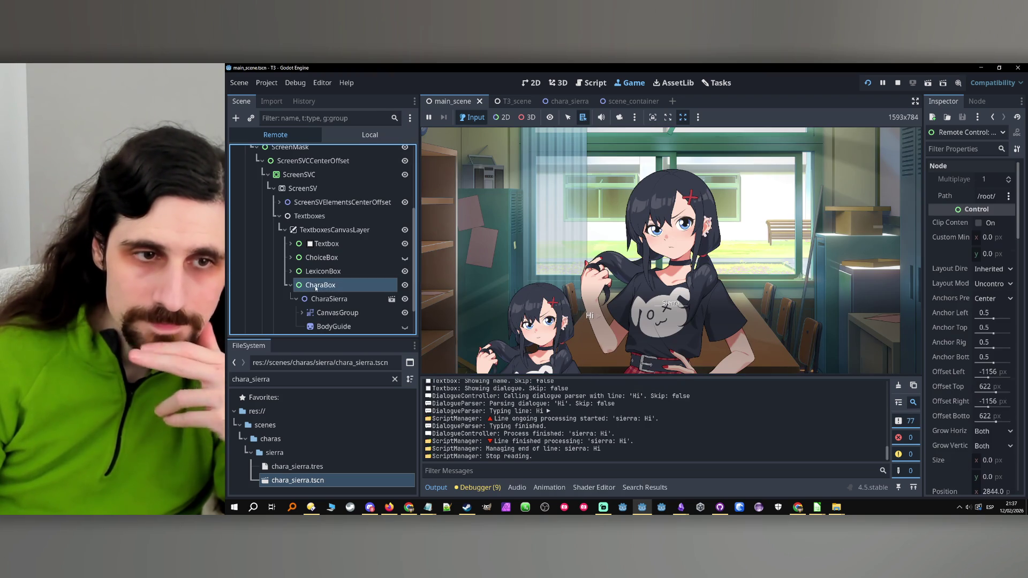
pyautogui.click(290, 285)
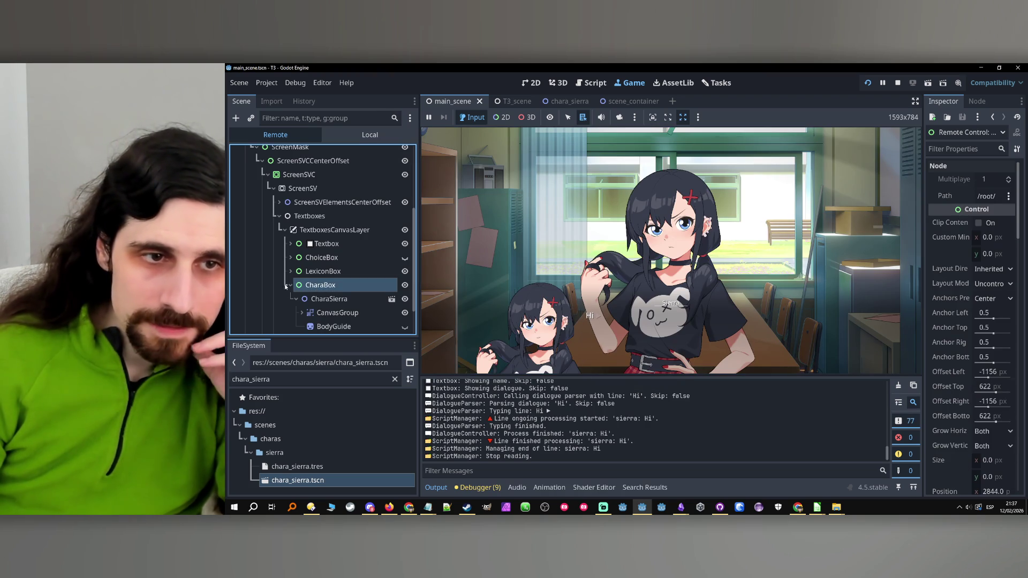
pyautogui.click(291, 258)
pyautogui.click(291, 257)
pyautogui.click(290, 271)
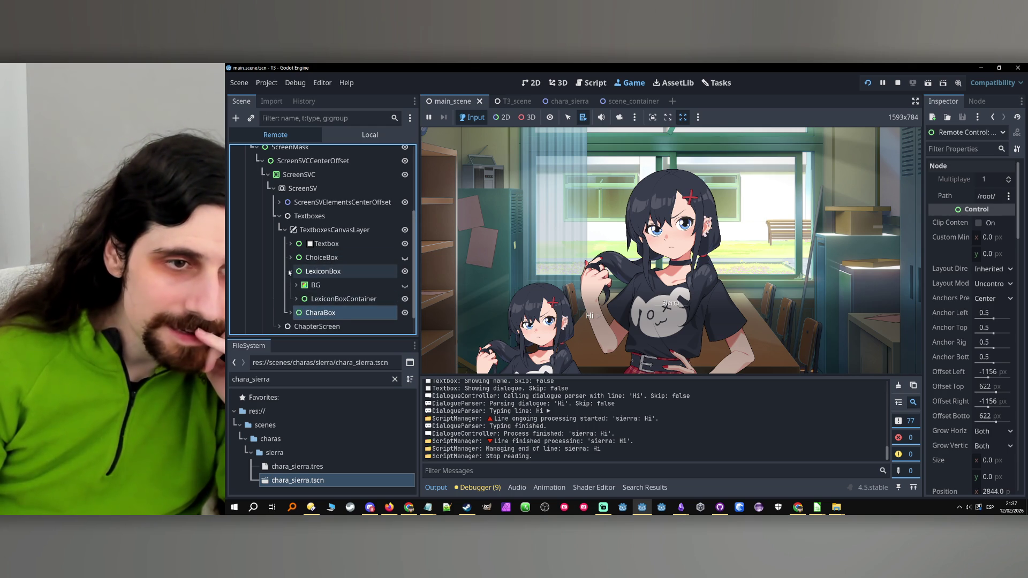
pyautogui.click(290, 272)
pyautogui.click(290, 243)
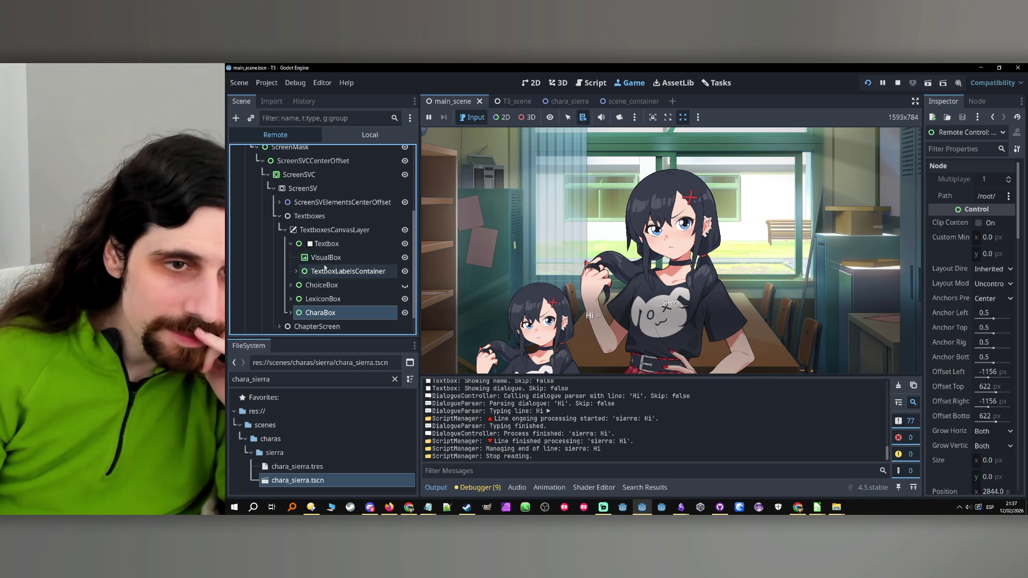
pyautogui.click(298, 272)
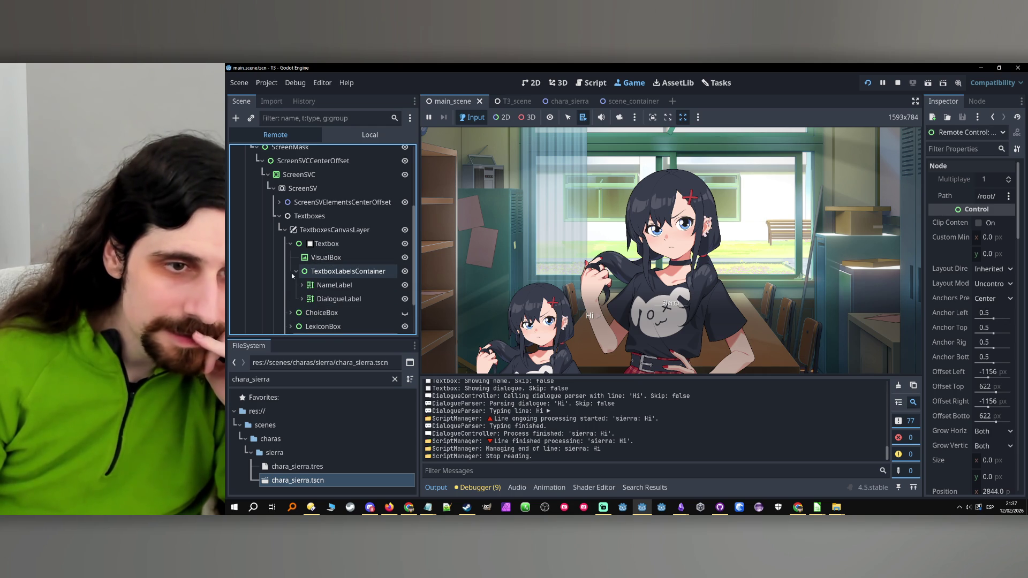
pyautogui.click(293, 273)
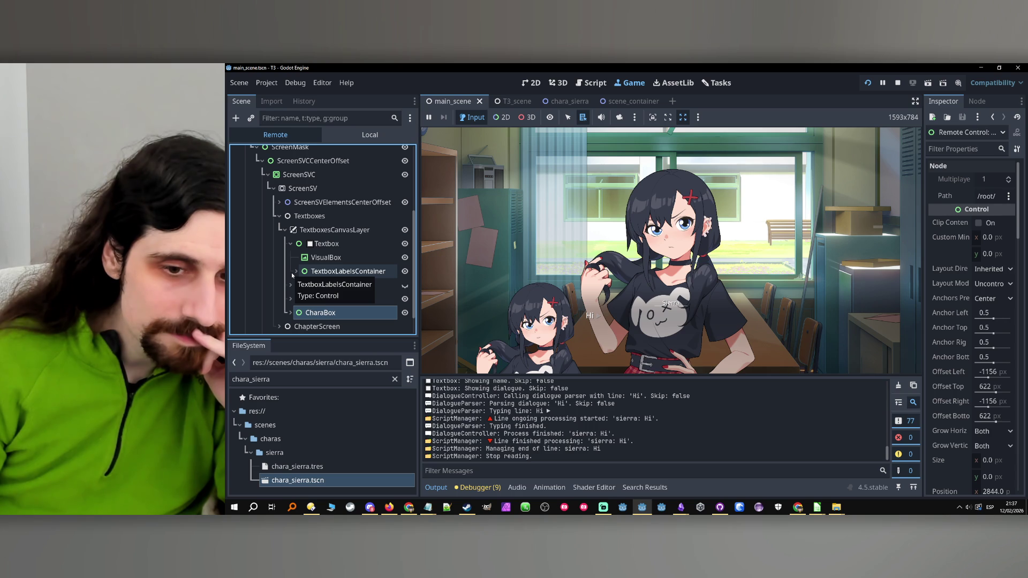
pyautogui.click(899, 82)
pyautogui.click(308, 249)
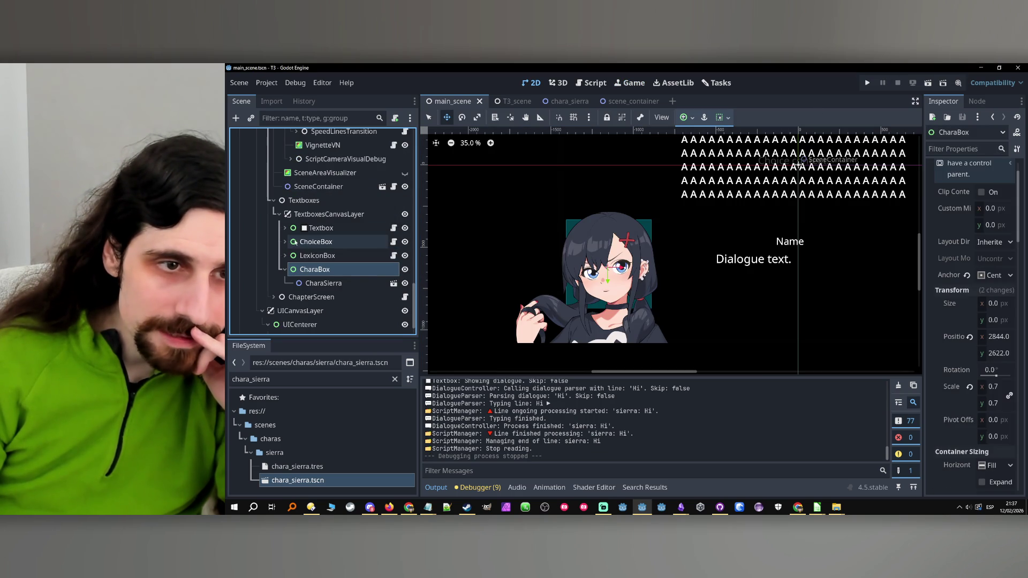
# Drop CharaBox into Textbox below VisualBox, toggle SceneAreaVisualizer invisible, and run the game.
pyautogui.click(285, 227)
pyautogui.moveTo(300, 324); pyautogui.dragTo(302, 250)
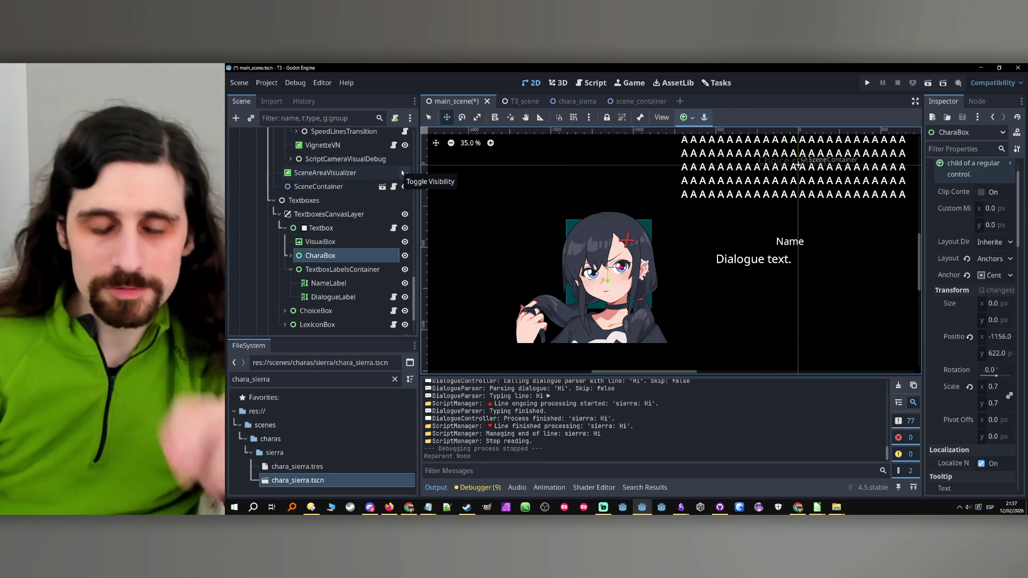
pyautogui.click(405, 172)
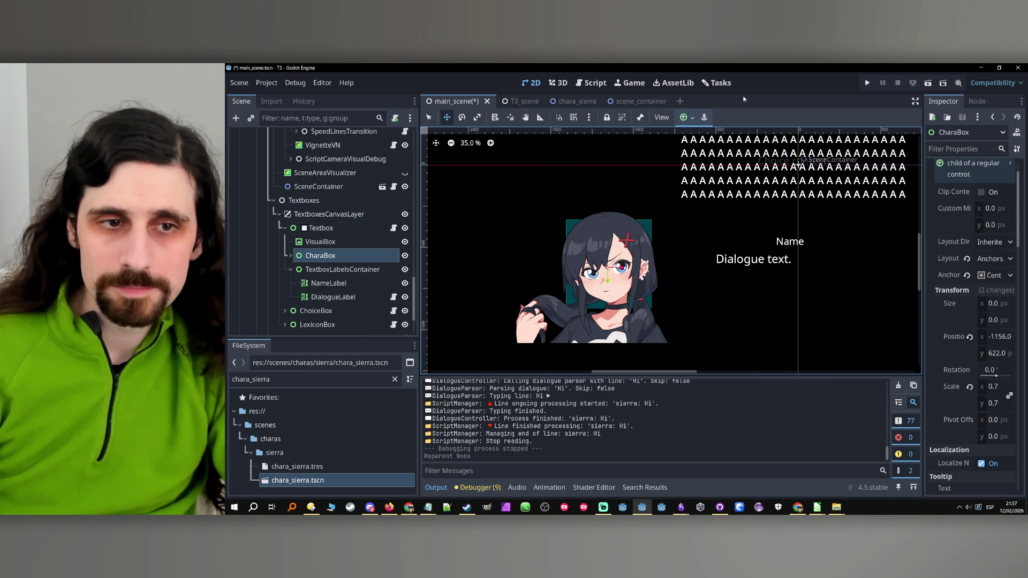
pyautogui.click(291, 269)
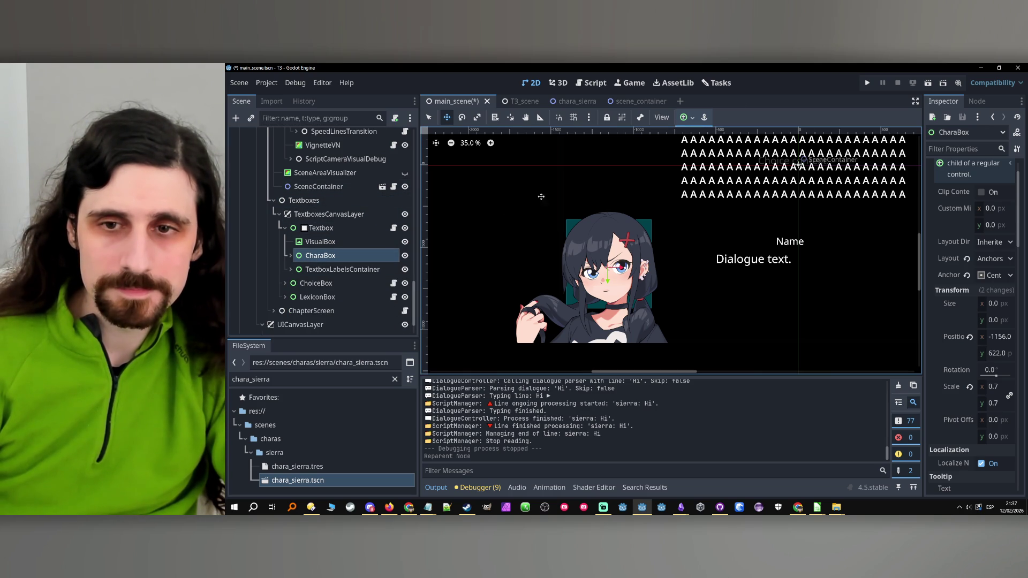
pyautogui.click(868, 83)
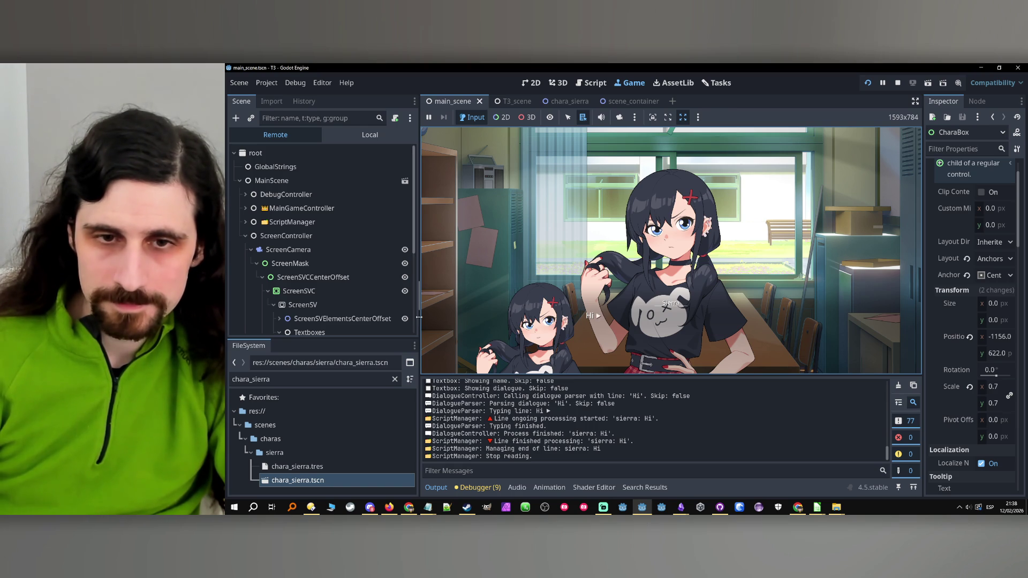
# Stop the game, select CharaBox, and set its position x to -1120.
pyautogui.moveTo(419, 295); pyautogui.dragTo(678, 325)
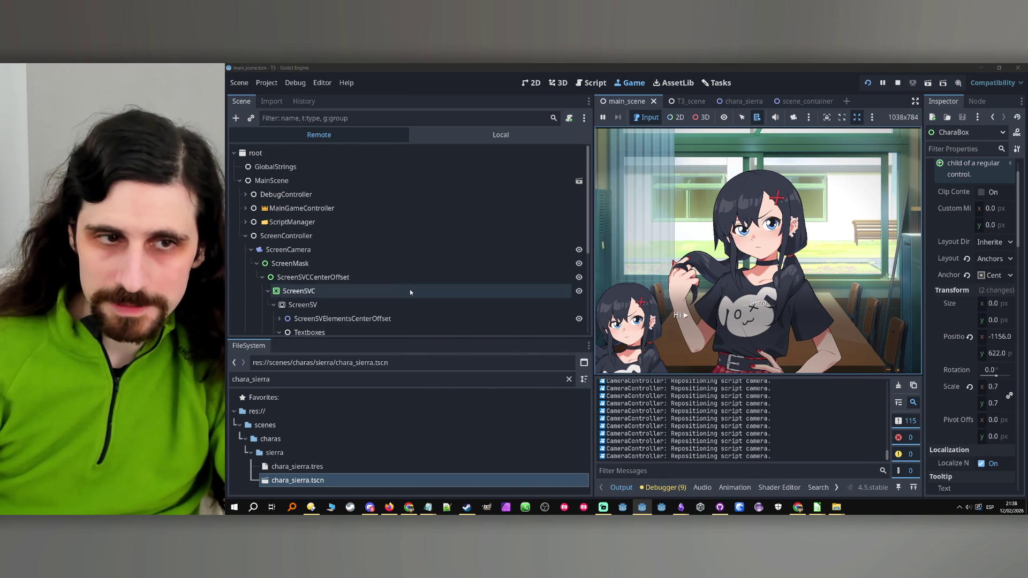
pyautogui.click(897, 82)
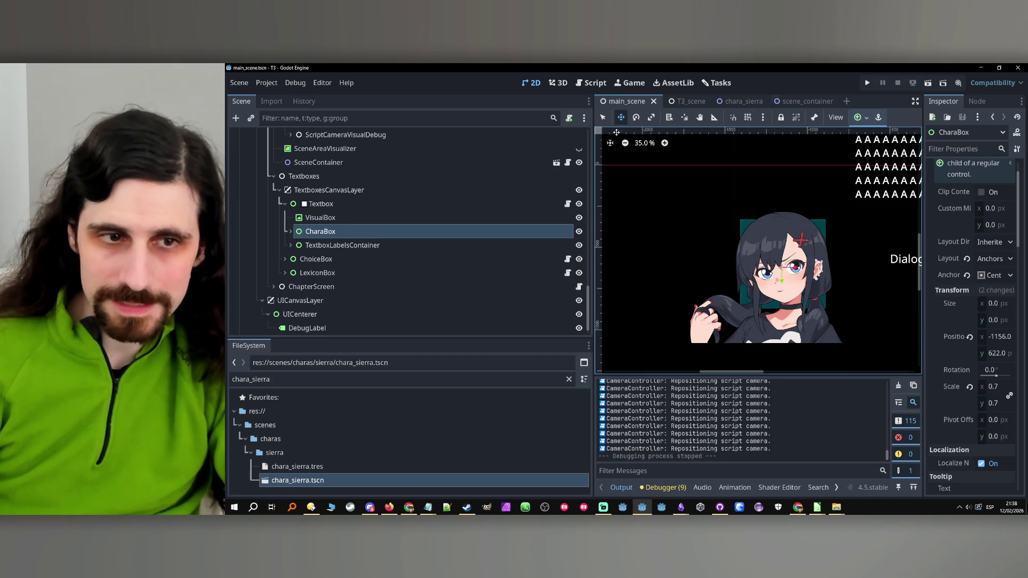
pyautogui.click(349, 218)
pyautogui.click(351, 232)
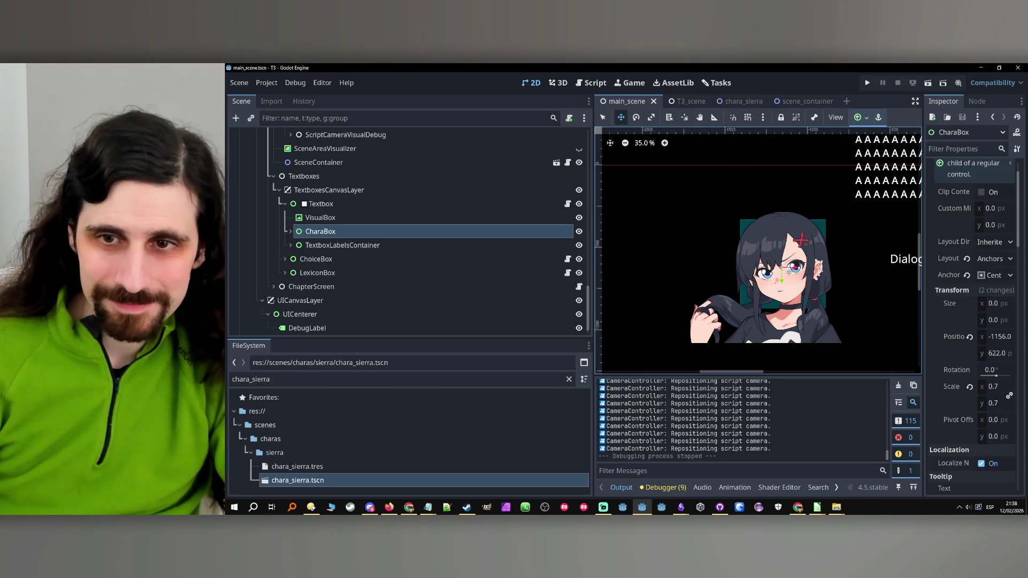
pyautogui.moveTo(796, 266); pyautogui.dragTo(801, 267)
pyautogui.click(1003, 336)
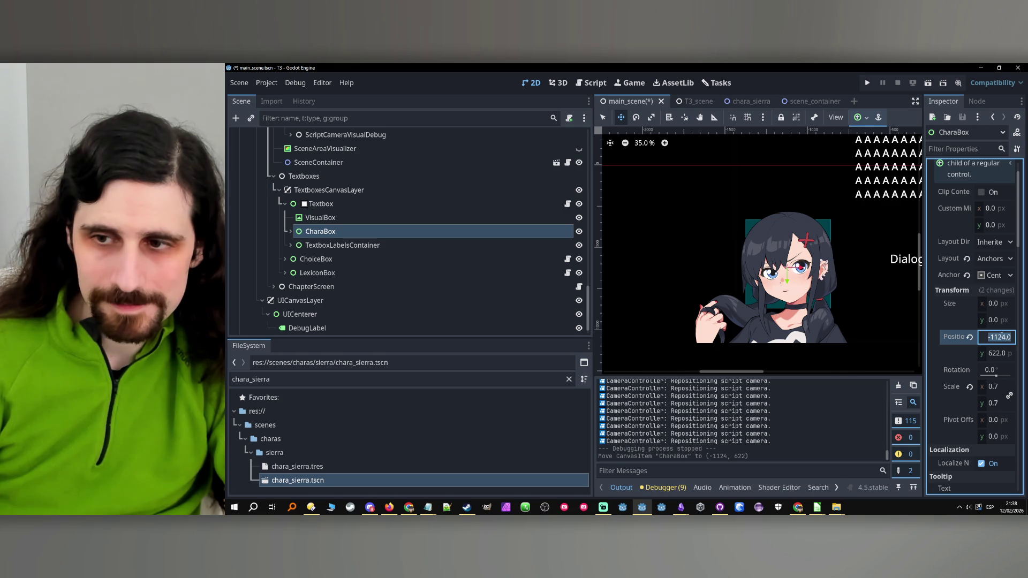
pyautogui.press('BackSpace')
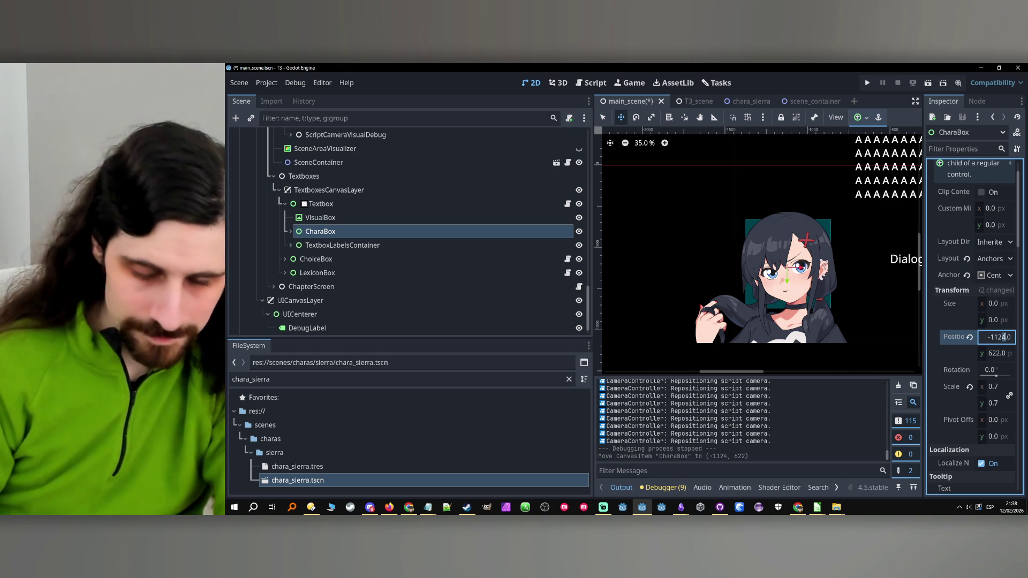
pyautogui.write('0')
pyautogui.press('Return')
# Run the game with F5, advance to Sierra's Ho line, then stop it.
pyautogui.press('F5')
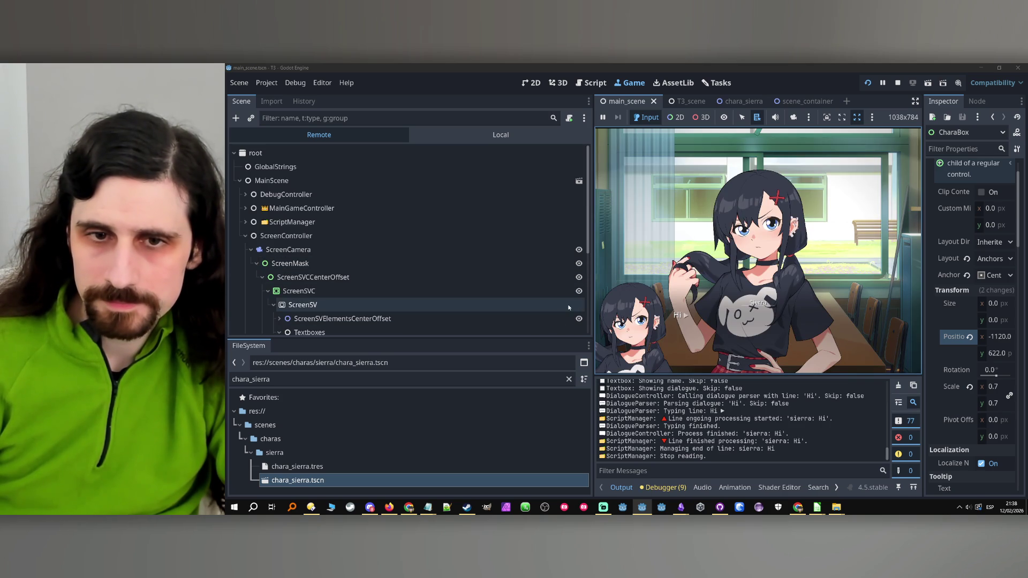
pyautogui.moveTo(592, 300)
pyautogui.mouseDown()
pyautogui.moveTo(312, 303)
pyautogui.moveTo(339, 304)
pyautogui.mouseUp()
pyautogui.click(547, 370)
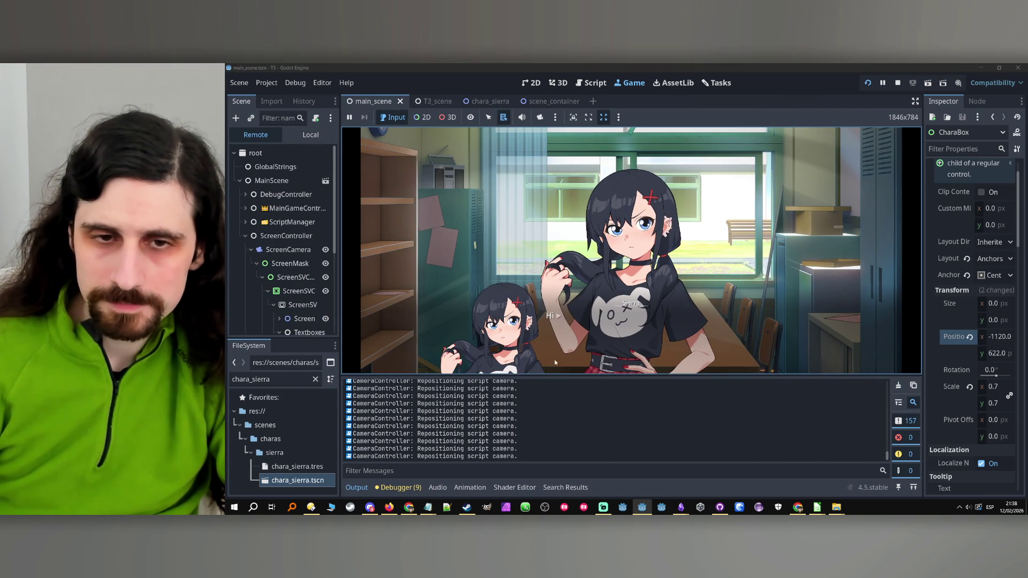
pyautogui.moveTo(340, 322)
pyautogui.mouseDown()
pyautogui.moveTo(661, 313)
pyautogui.moveTo(309, 313)
pyautogui.mouseUp()
pyautogui.click(560, 345)
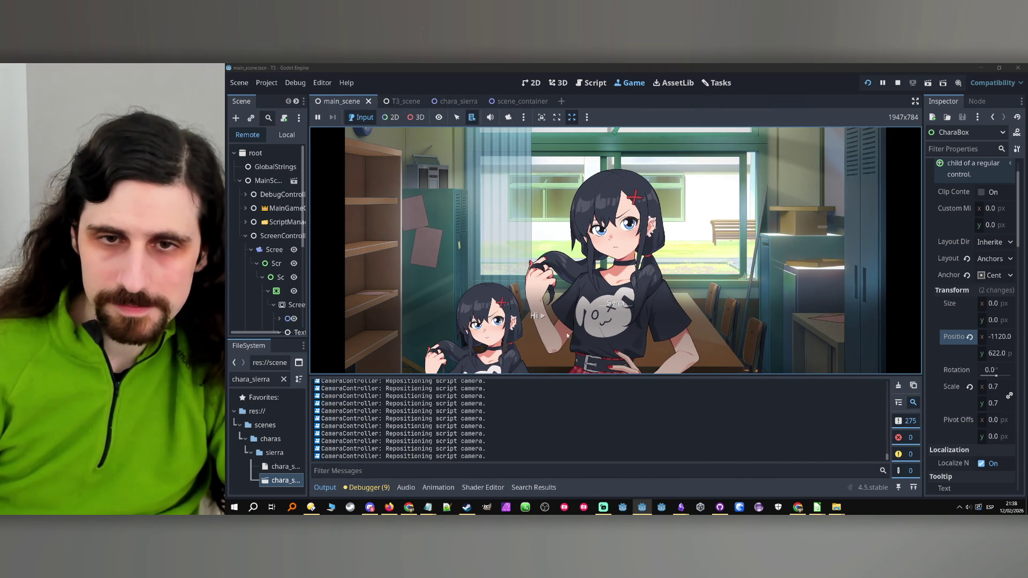
pyautogui.click(571, 332)
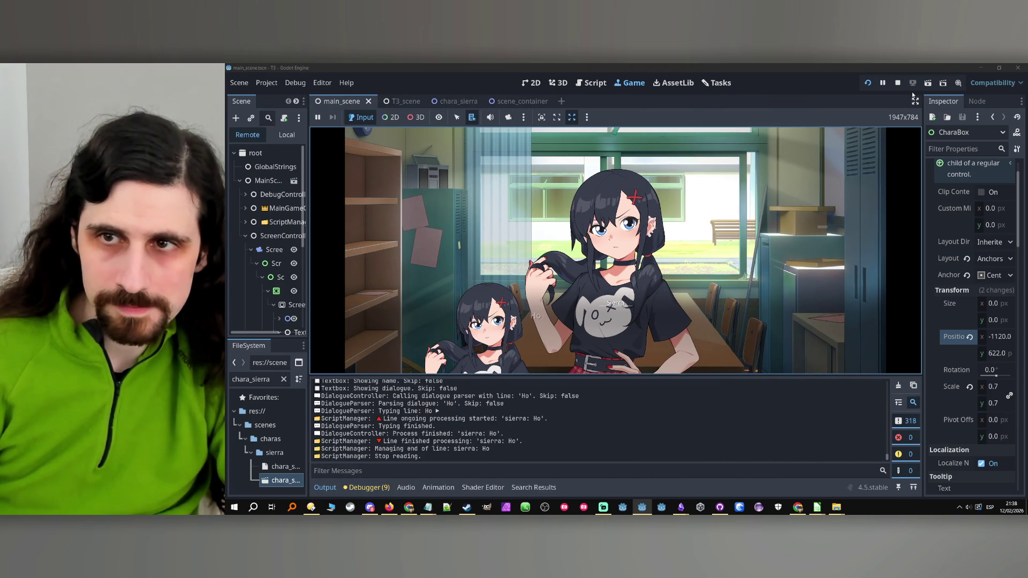
pyautogui.click(898, 83)
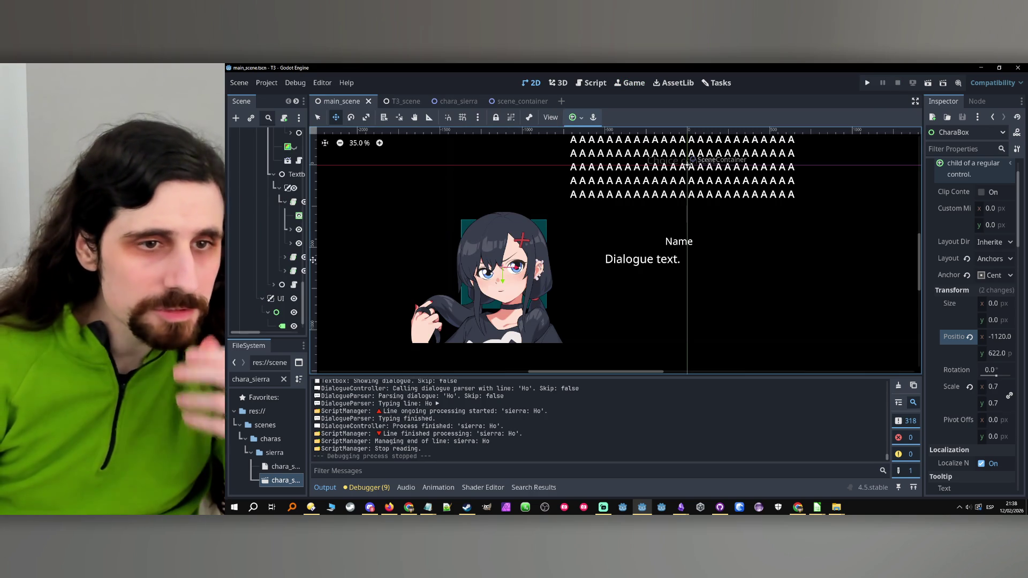
# Delete the CharaSierra node from inside CharaBox and confirm.
pyautogui.moveTo(308, 258); pyautogui.dragTo(440, 258)
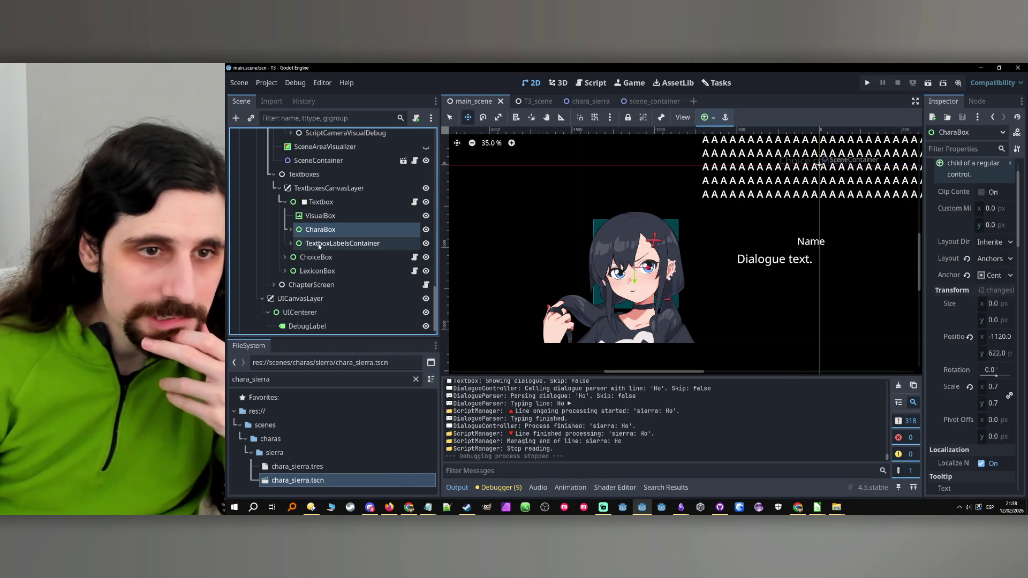
pyautogui.moveTo(314, 245); pyautogui.dragTo(316, 231)
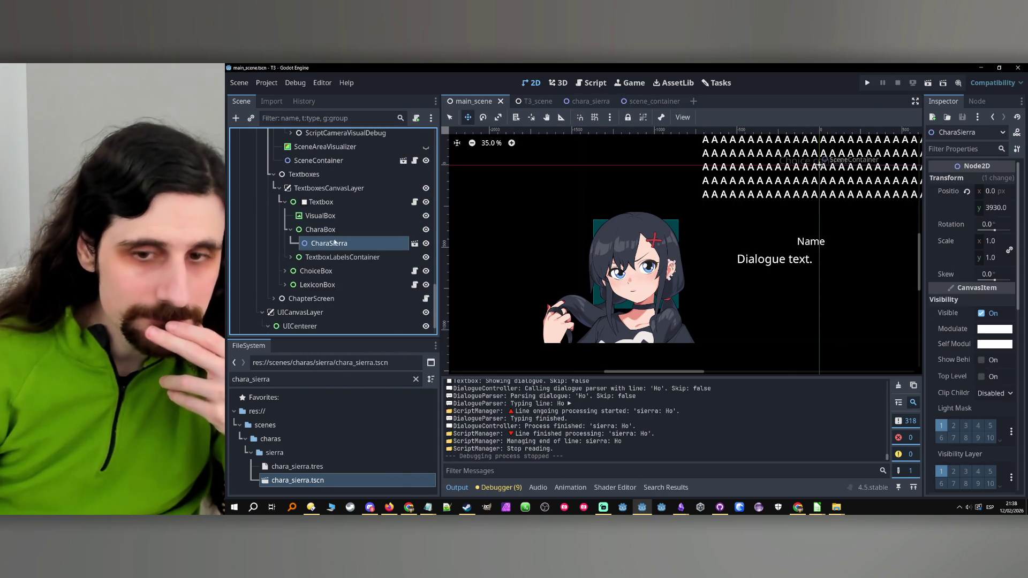
pyautogui.press('Delete')
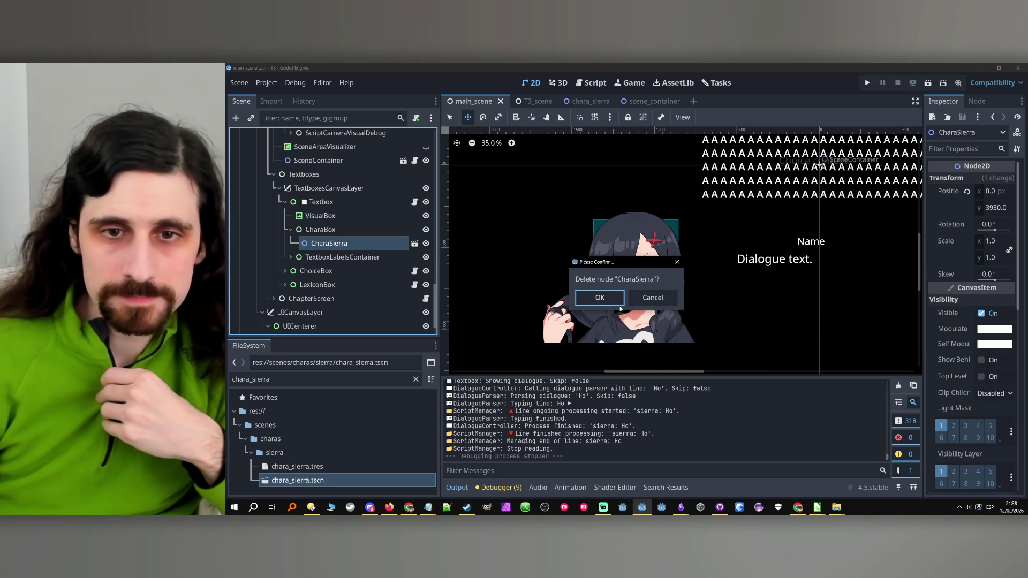
pyautogui.click(600, 298)
# Open the CharaController node's script, chara_controller.gd.
pyautogui.scroll(-10, 346, 236)
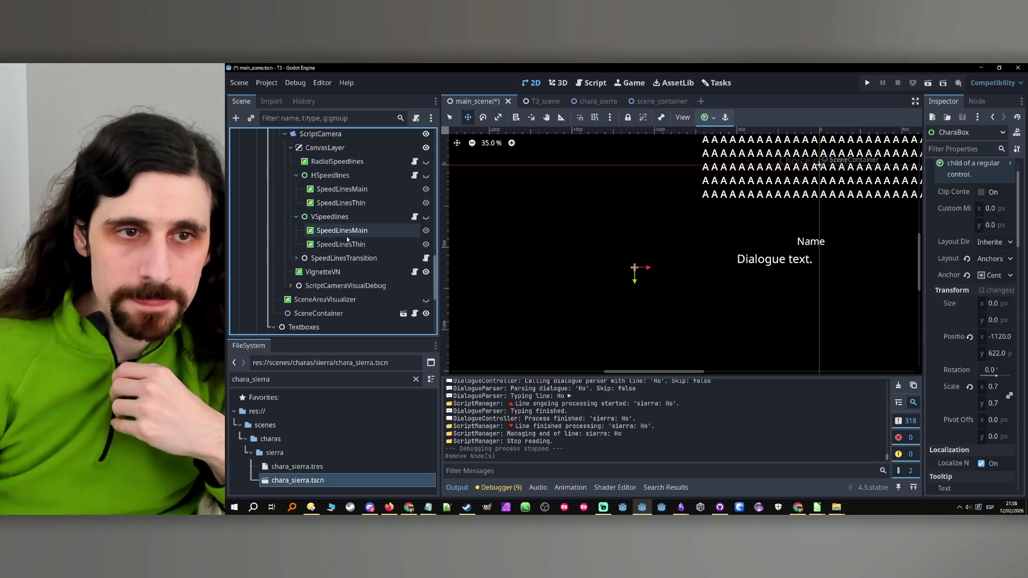
pyautogui.scroll(15, 342, 287)
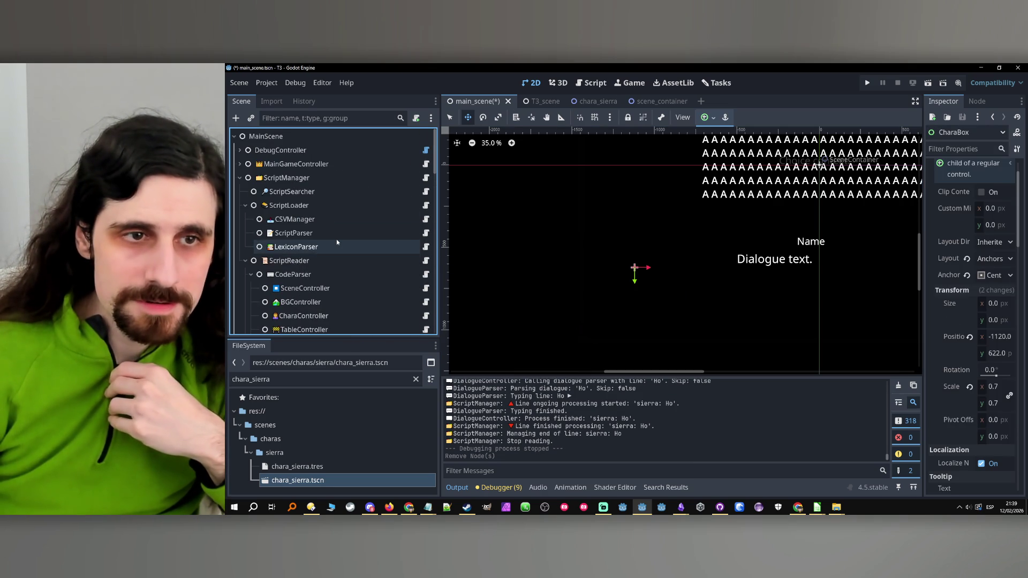
pyautogui.scroll(-3, 338, 243)
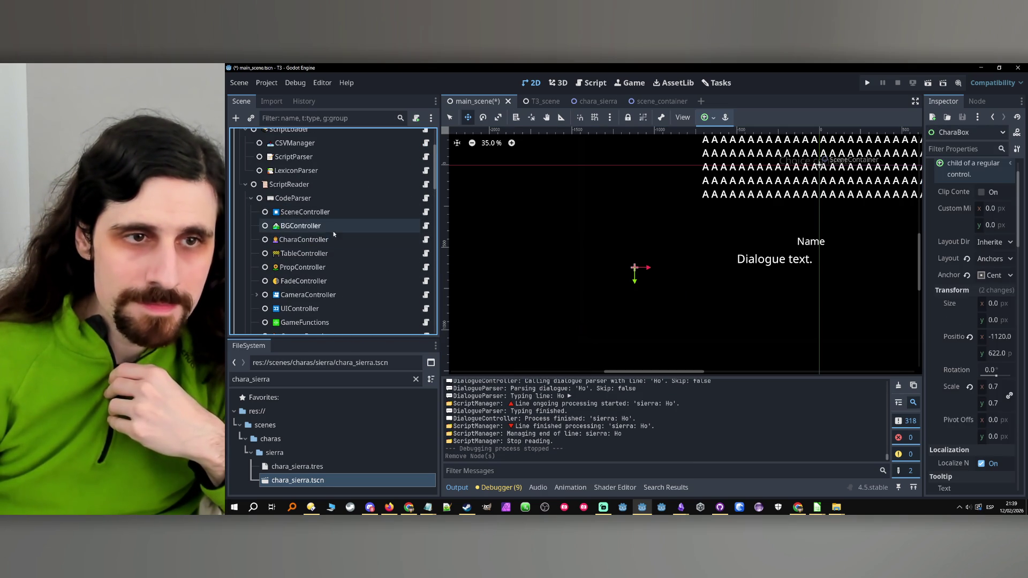
pyautogui.click(313, 243)
pyautogui.click(426, 239)
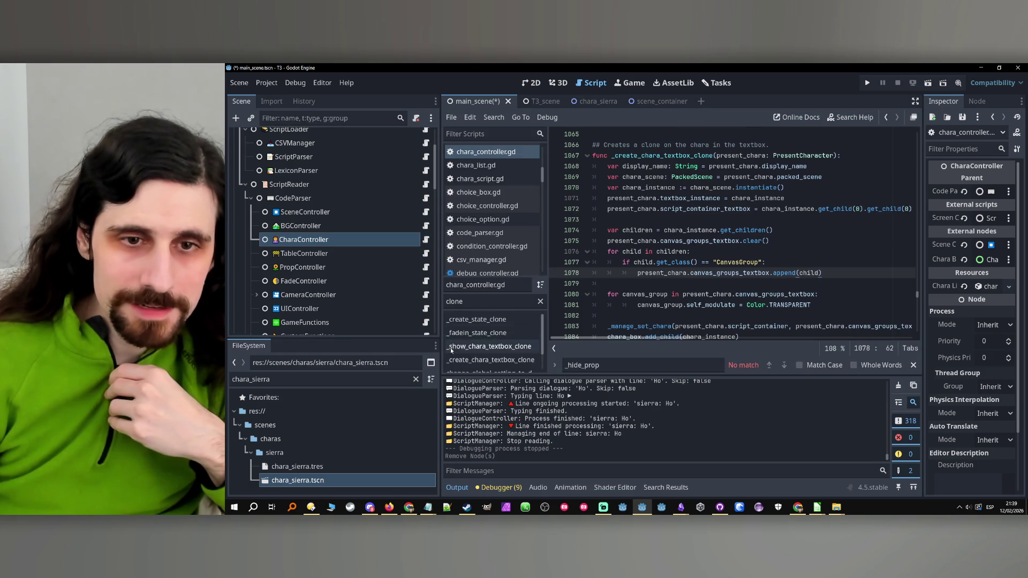
# Jump to _create_chara_textbox_clone and add a new chara_instance line after line 1085.
pyautogui.click(472, 302)
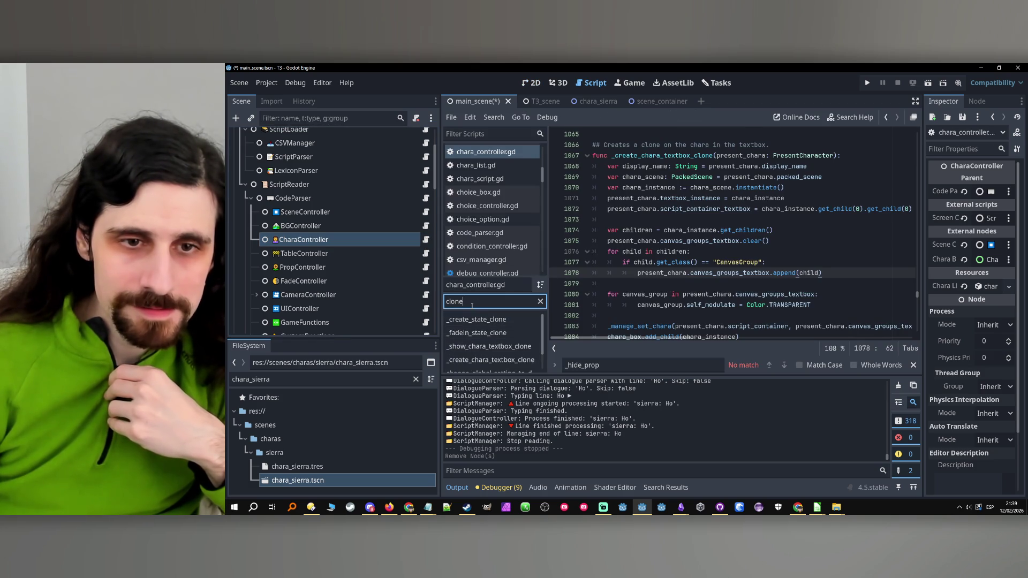
pyautogui.scroll(-1, 486, 355)
pyautogui.click(487, 354)
pyautogui.scroll(-4, 691, 284)
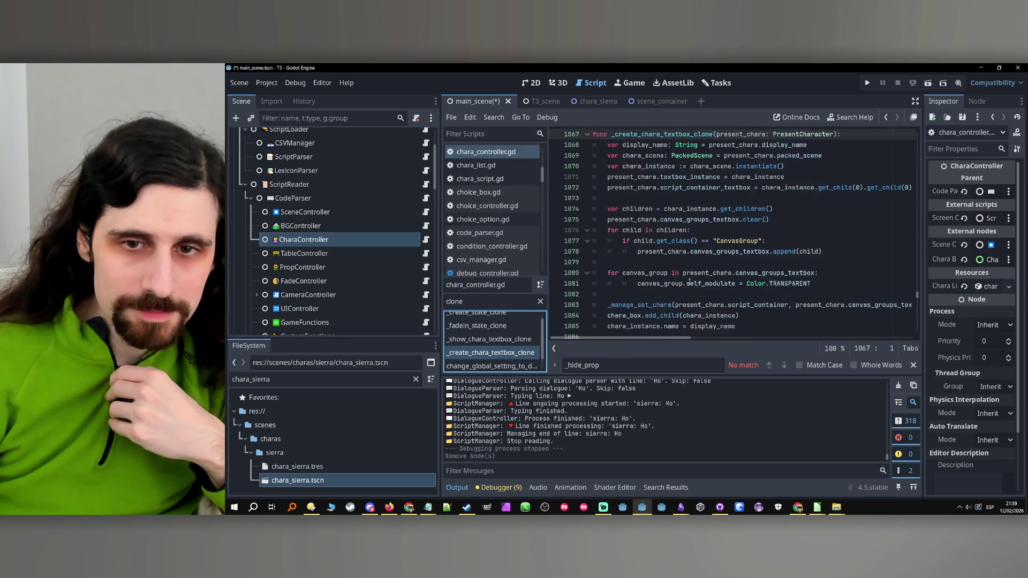
pyautogui.doubleClick(646, 295)
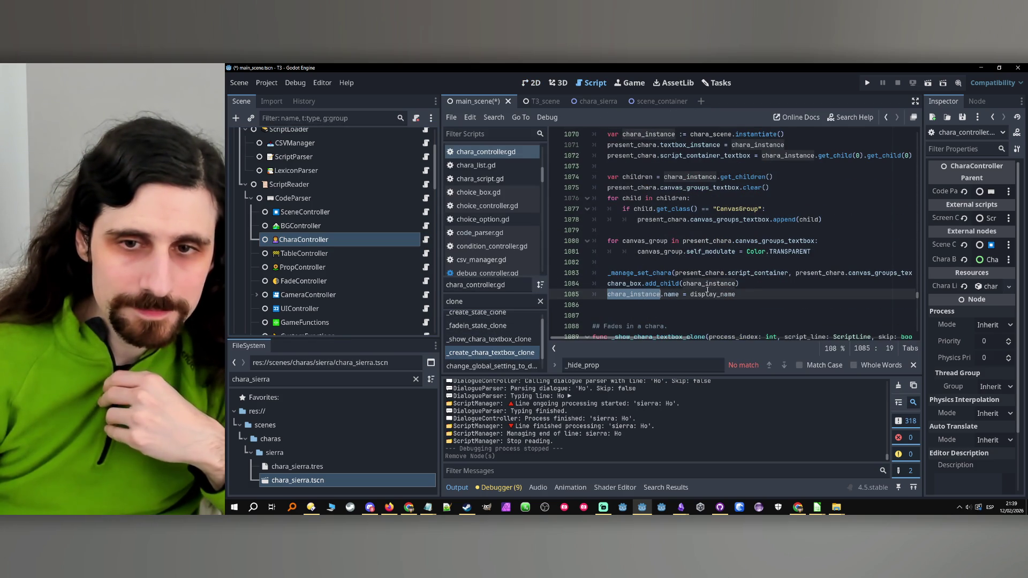
pyautogui.click(752, 294)
pyautogui.press('Return')
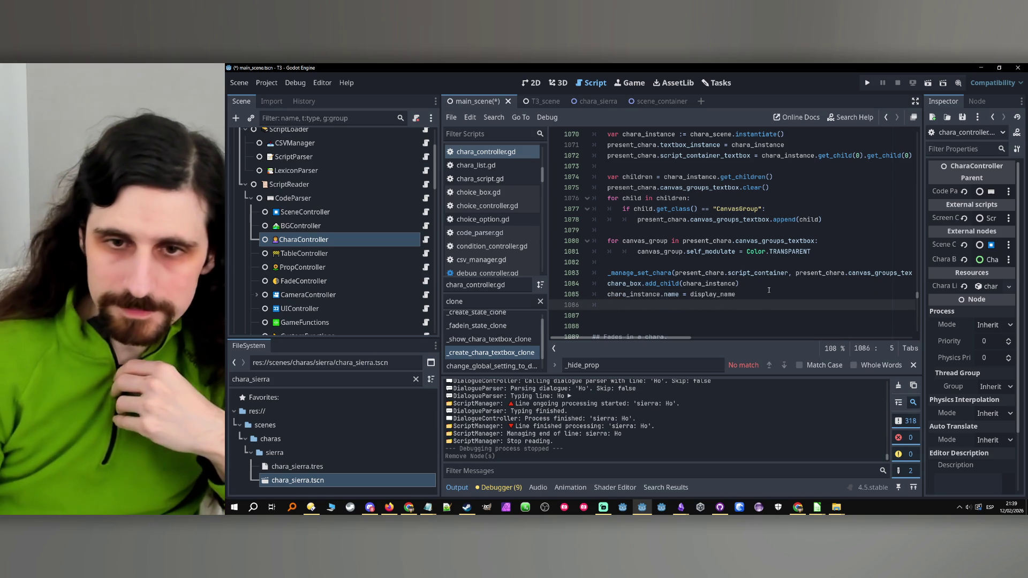
pyautogui.write('chara_instance')
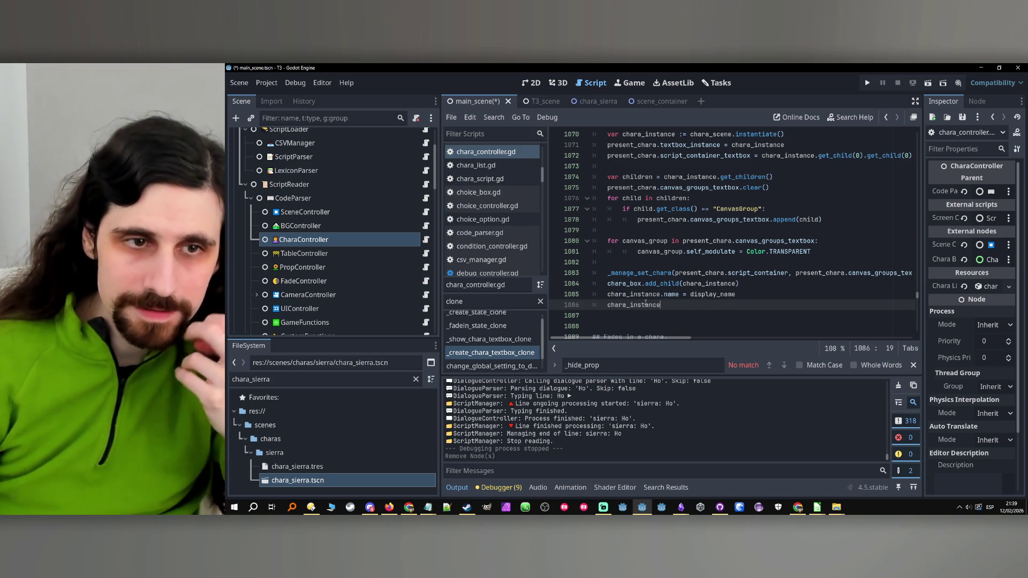
# Look up the PresentCharacter class definition, then return to the present_chara reference in chara_controller.gd.
pyautogui.scroll(3, 713, 272)
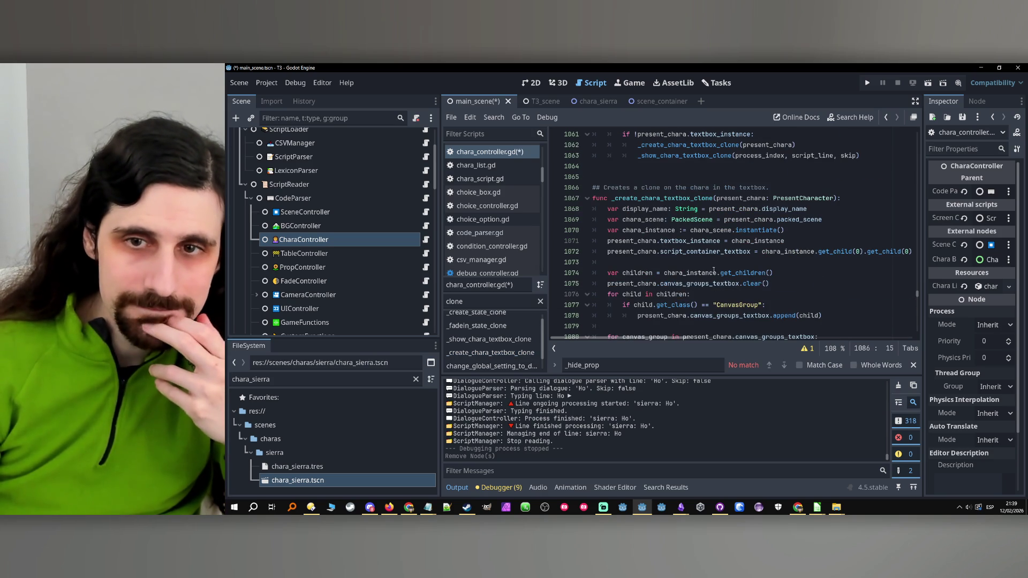
pyautogui.keyDown('ctrl'); pyautogui.click(815, 198); pyautogui.keyUp('ctrl')
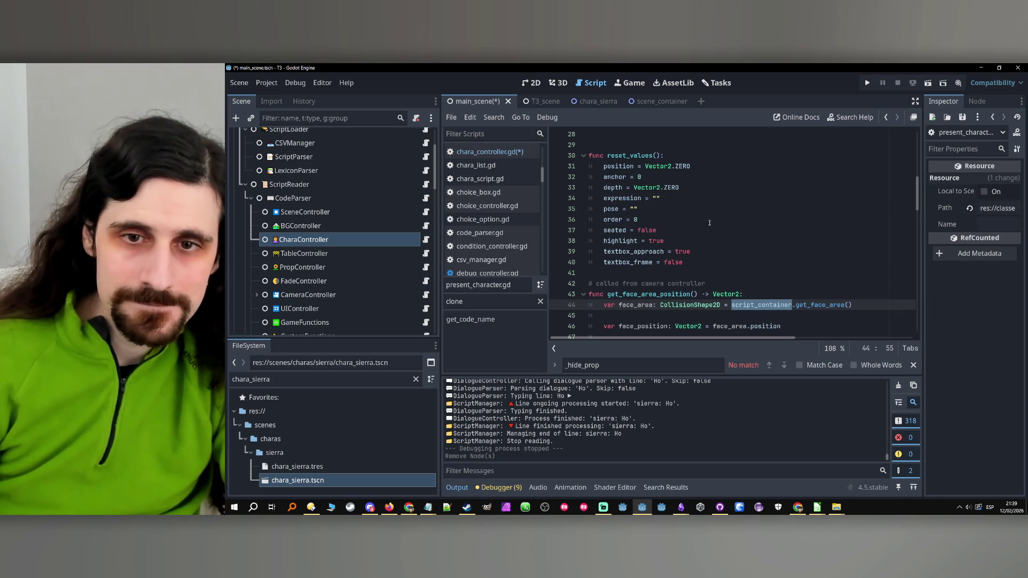
pyautogui.scroll(-1, 712, 229)
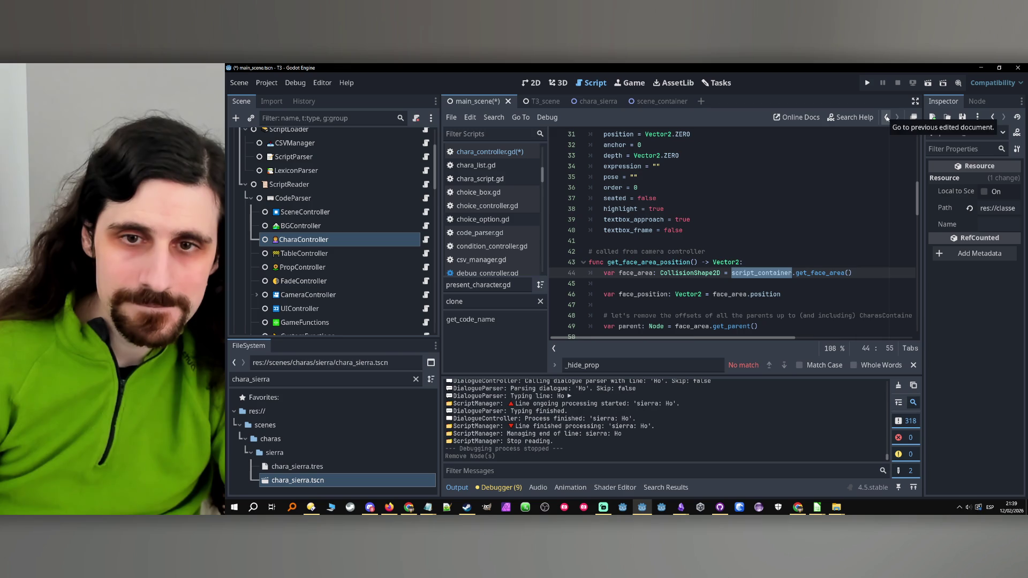
pyautogui.click(886, 118)
pyautogui.click(765, 198)
pyautogui.scroll(-6, 671, 225)
# Replace line 1086 with present_chara.center_face_on_textbox_frame() and follow PresentCharacter to its definition.
pyautogui.doubleClick(651, 209)
pyautogui.write('present_chara.center_on_textbox_frame()')
pyautogui.doubleClick(684, 209)
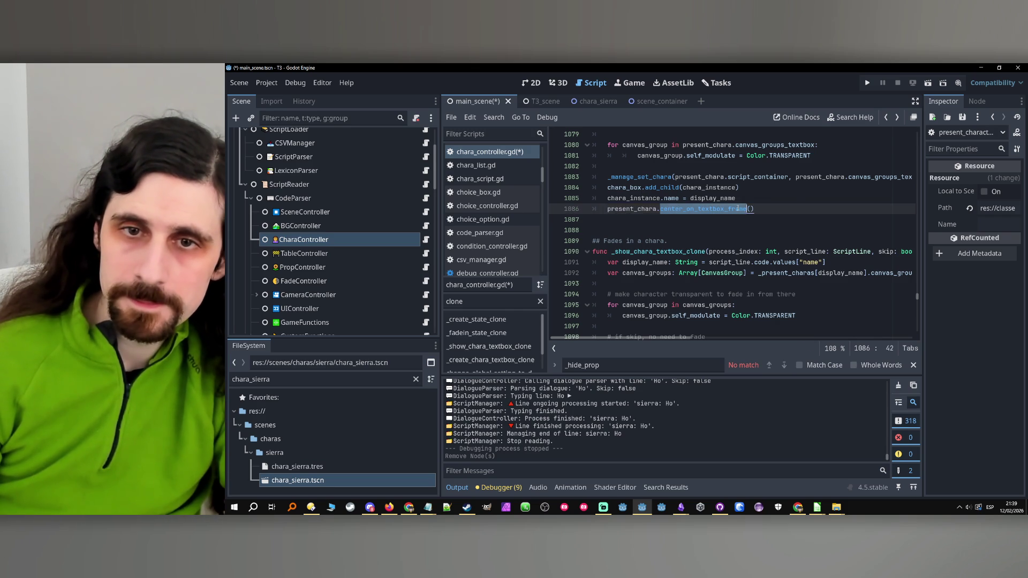
pyautogui.scroll(2, 683, 273)
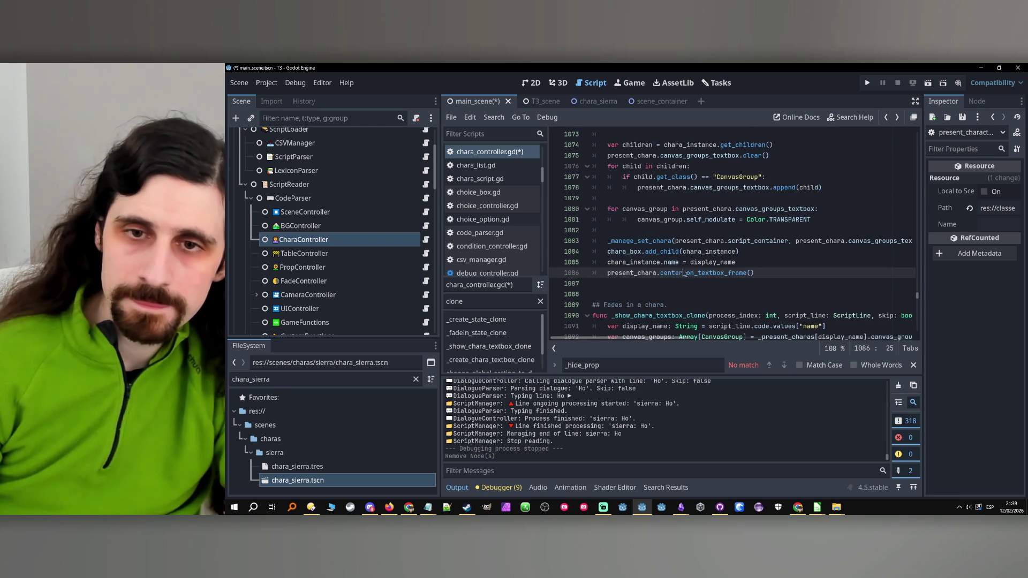
pyautogui.click(683, 273)
pyautogui.write('_face')
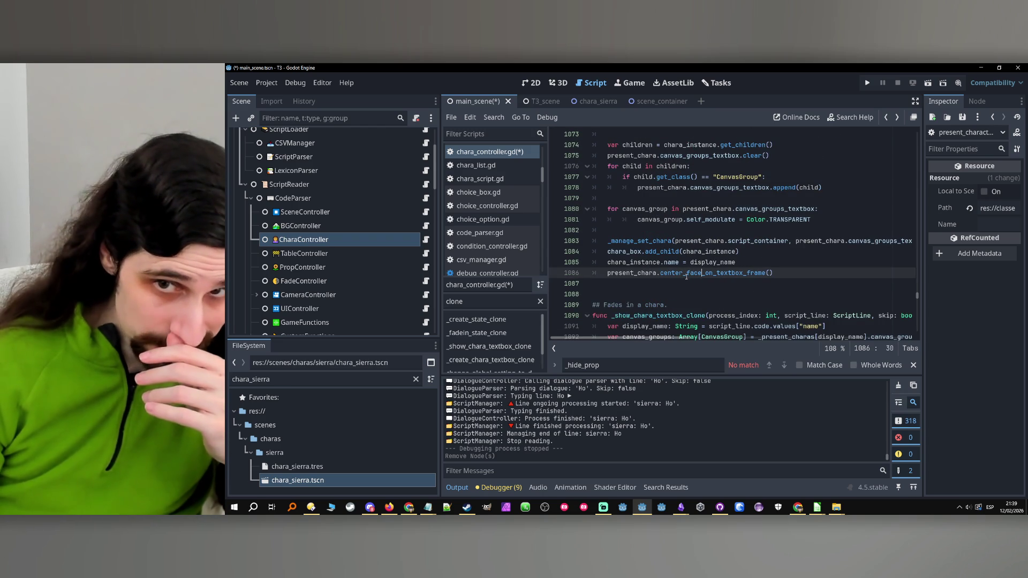
pyautogui.doubleClick(688, 273)
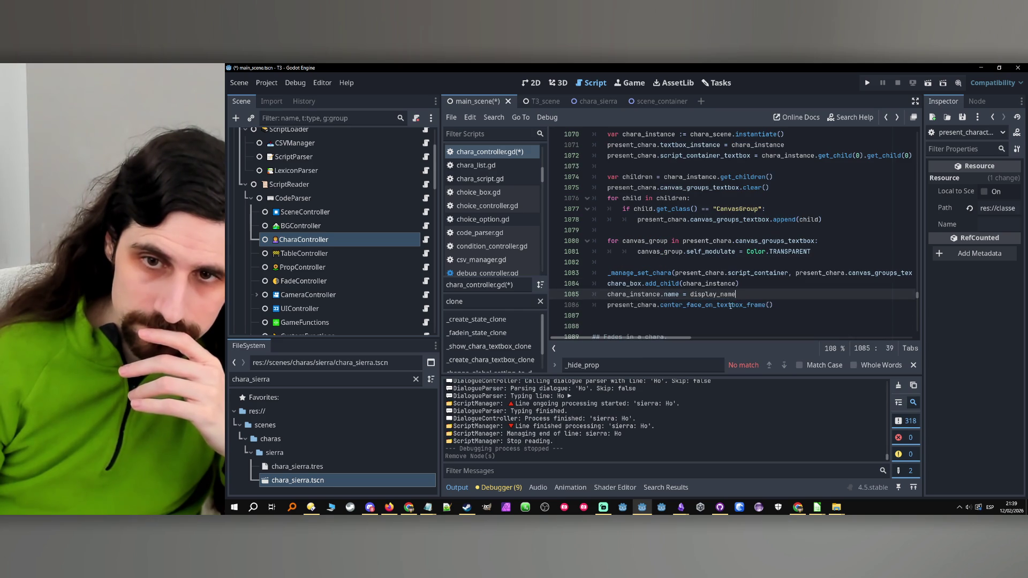
pyautogui.scroll(4, 742, 280)
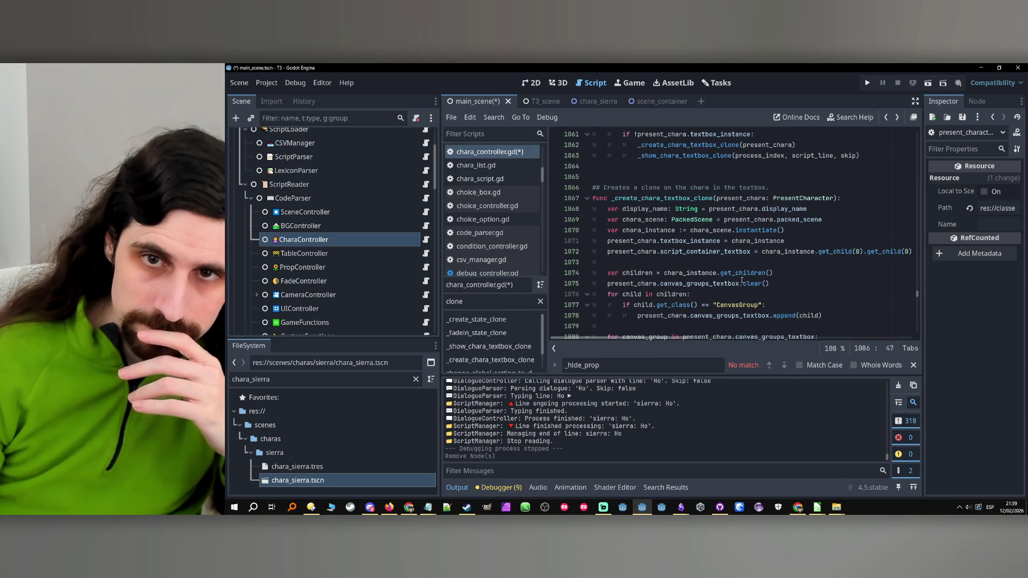
pyautogui.keyDown('ctrl'); pyautogui.click(803, 198); pyautogui.keyUp('ctrl')
# In present_character.gd, find get_mouth_position and add a blank line right after its return line.
pyautogui.scroll(-7, 753, 234)
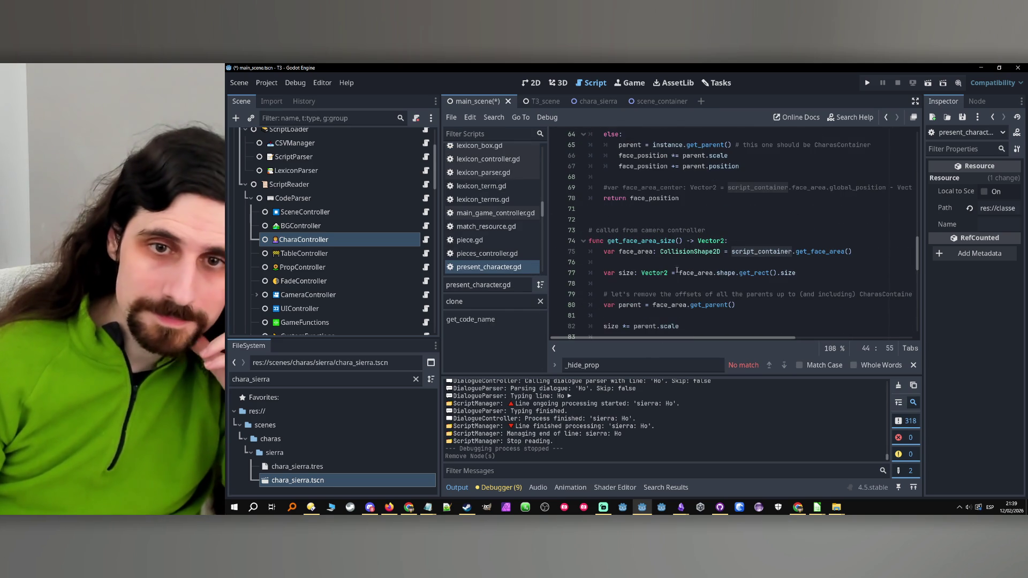
pyautogui.click(611, 214)
pyautogui.click(645, 231)
pyautogui.scroll(-2, 645, 230)
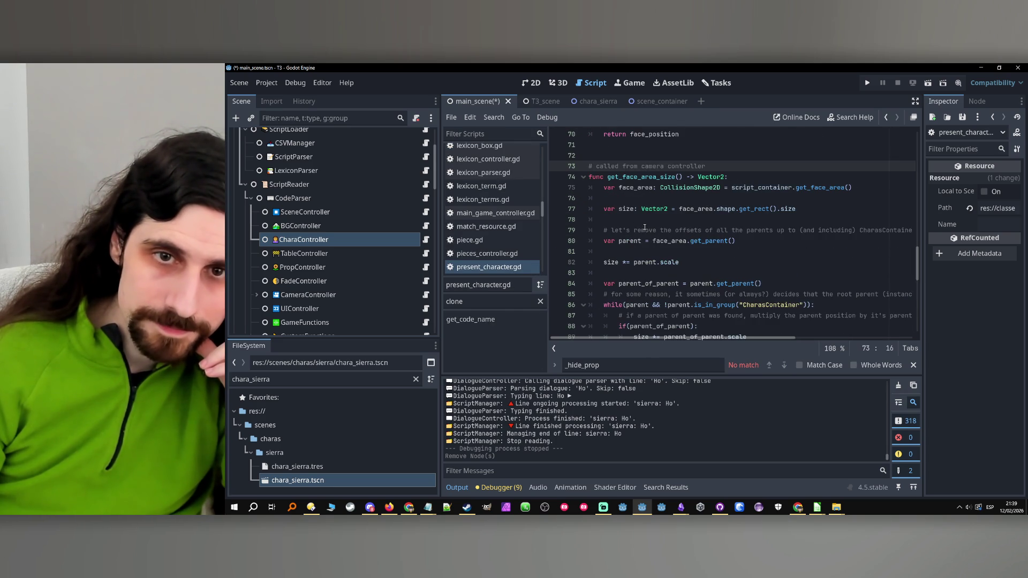
pyautogui.scroll(-8, 644, 228)
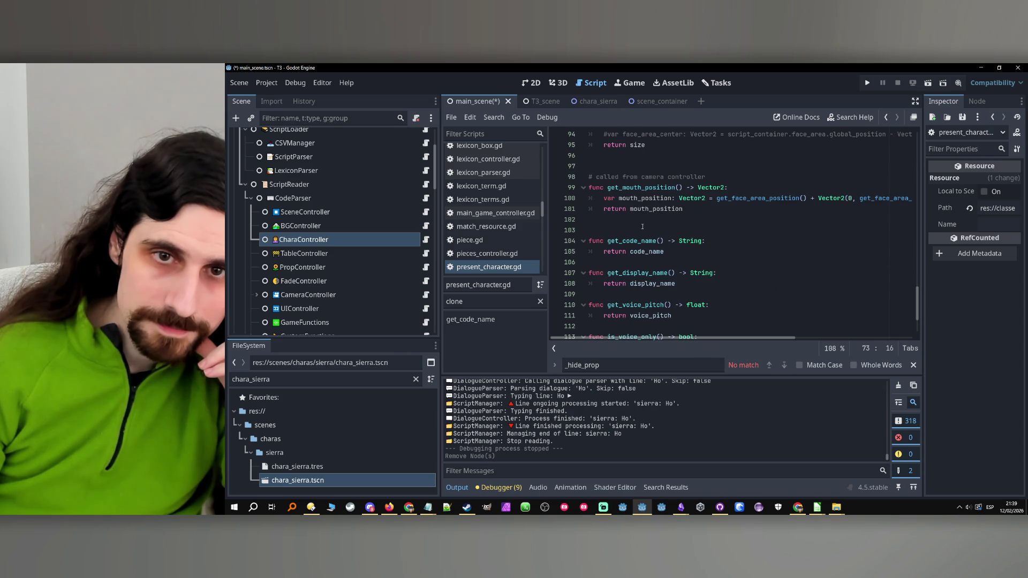
pyautogui.scroll(-2, 644, 188)
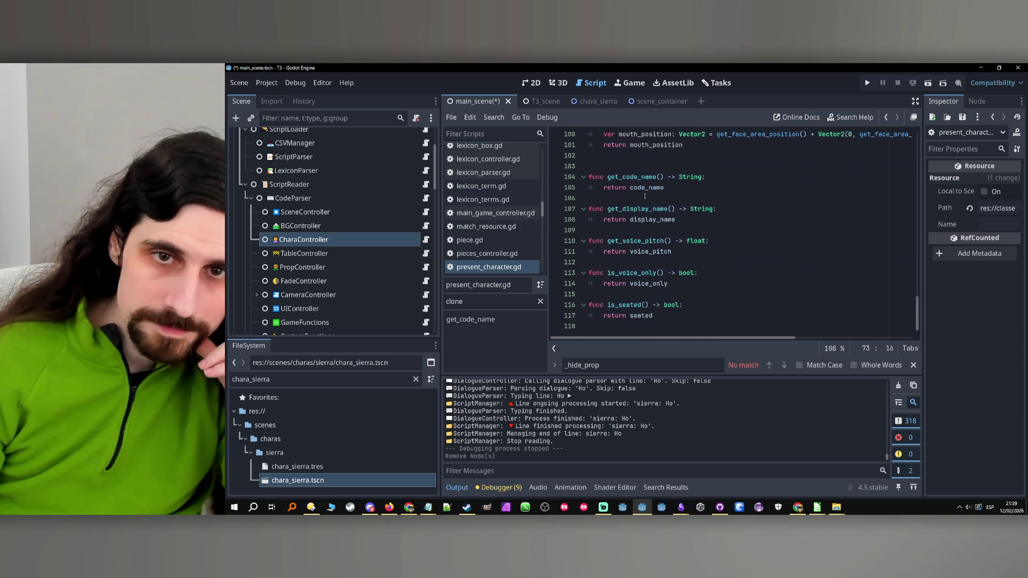
pyautogui.scroll(1, 645, 198)
pyautogui.doubleClick(623, 177)
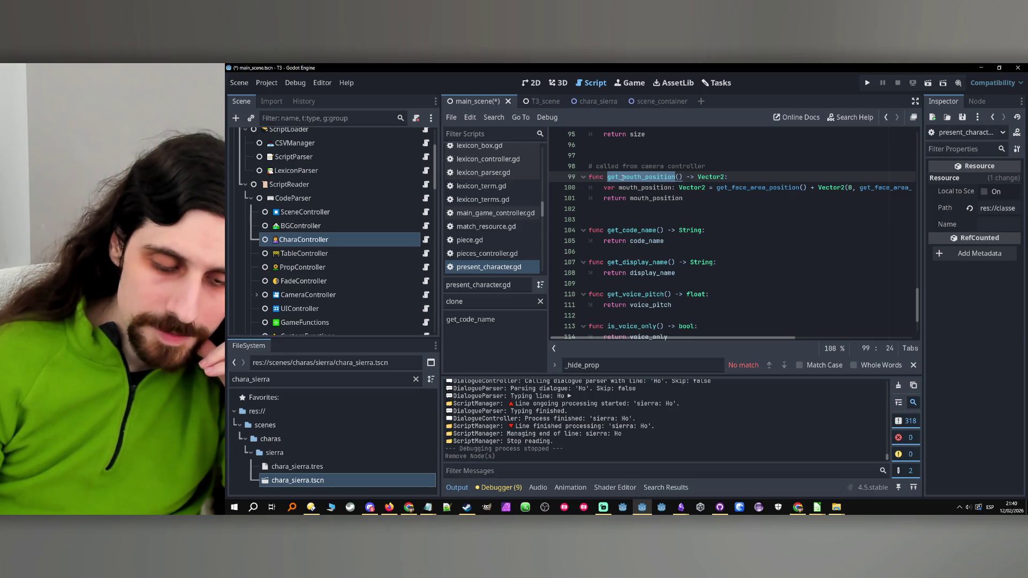
pyautogui.click(637, 208)
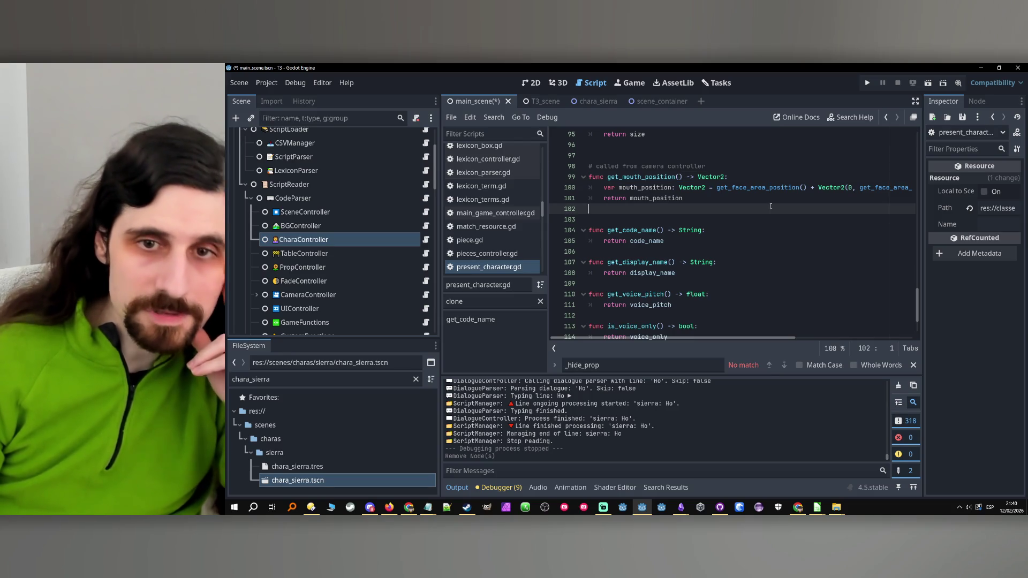
pyautogui.press('Return')
pyautogui.press('Return')
# Declare func center_face_on_textbox_frame(): below get_mouth_position with an indented body.
pyautogui.press('Up')
pyautogui.press('Return')
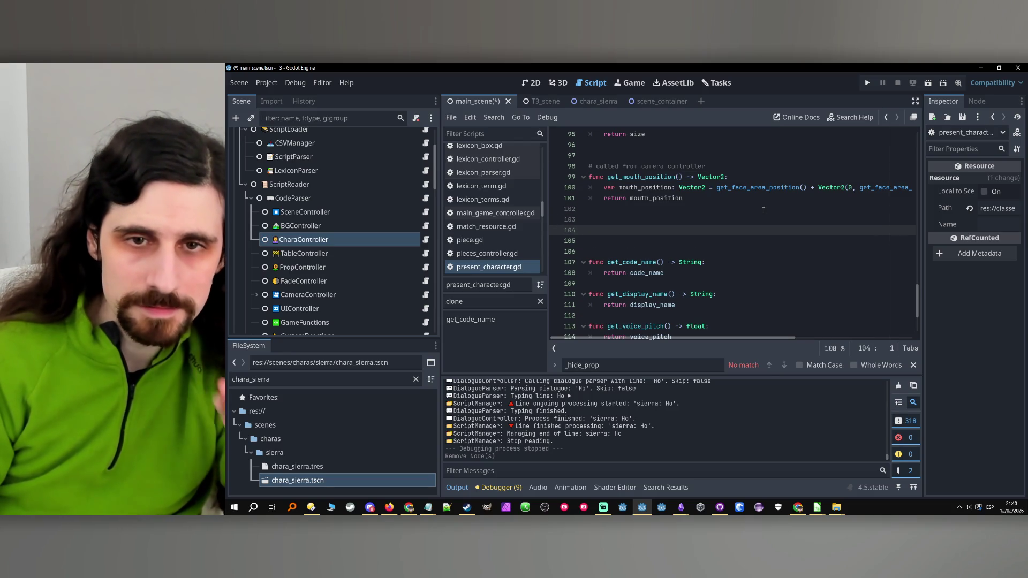
pyautogui.write('func center_face_on_textbox_frame()')
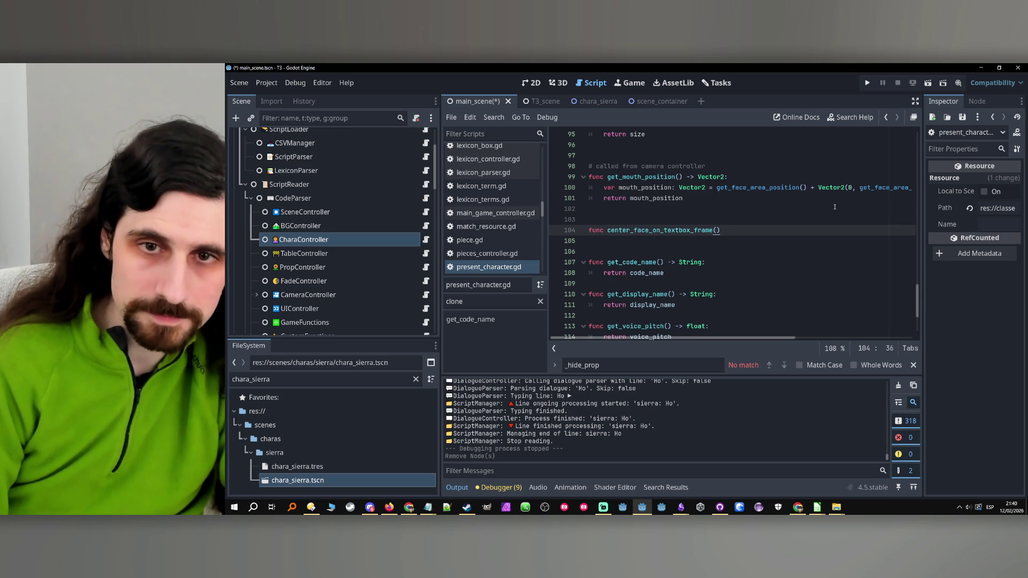
pyautogui.write(':')
pyautogui.press('Return')
# Add doc comments above the function: 'Called from CharaController' and a second line beginning 'Centers the clone'.
pyautogui.click(724, 225)
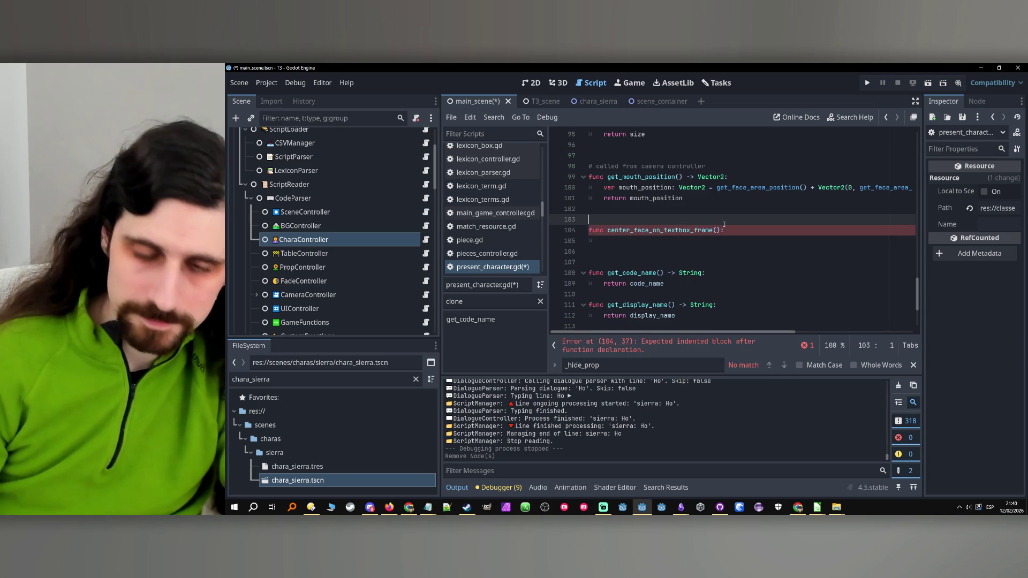
pyautogui.press('Return')
pyautogui.write('# Called f')
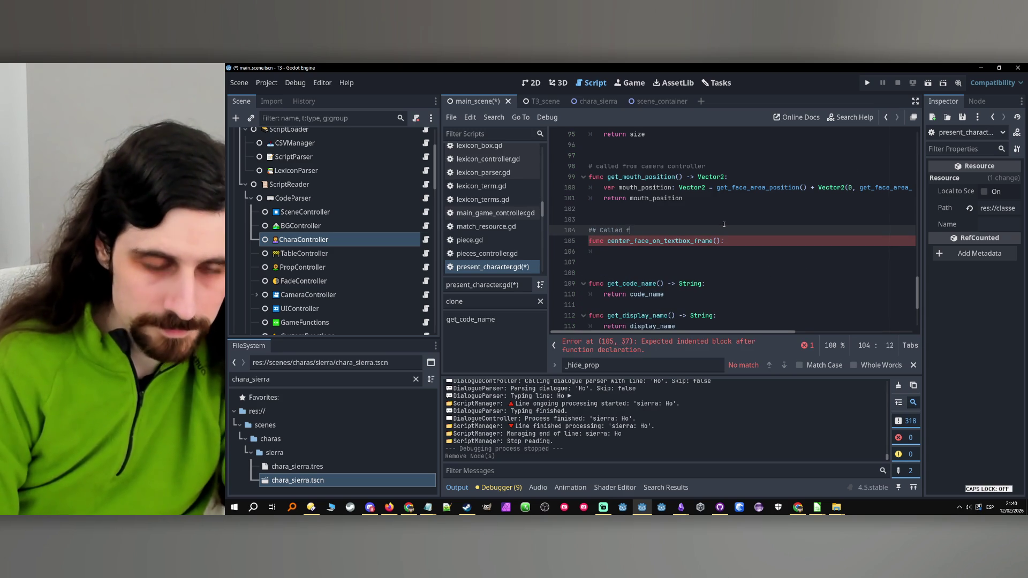
pyautogui.write('rom Char')
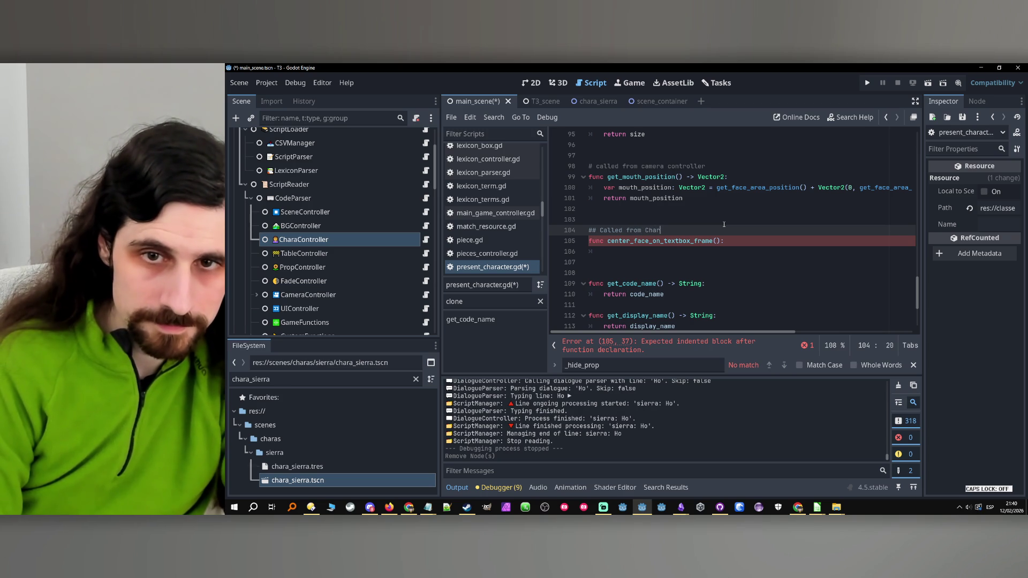
pyautogui.write('aController when a')
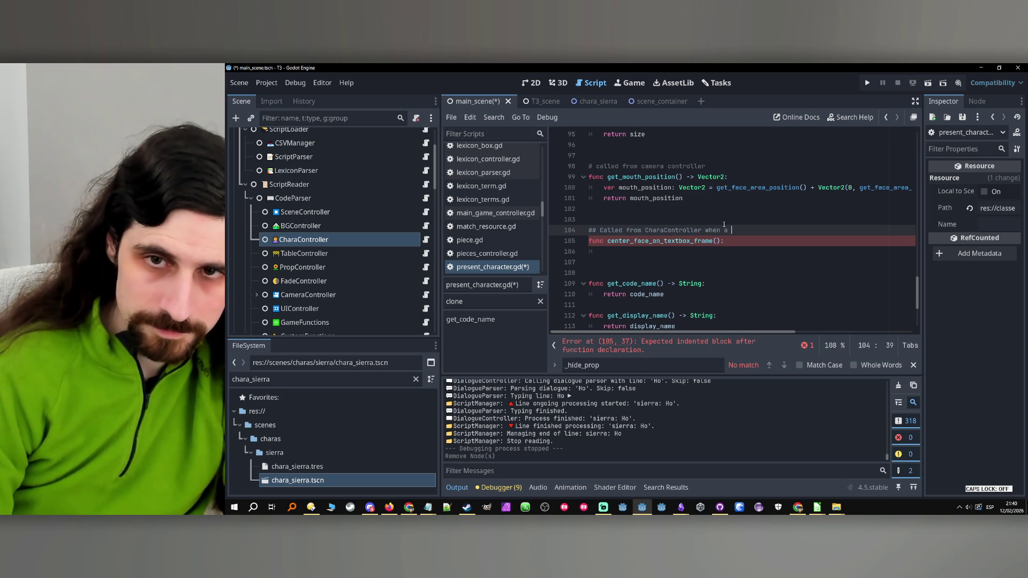
pyautogui.write('c')
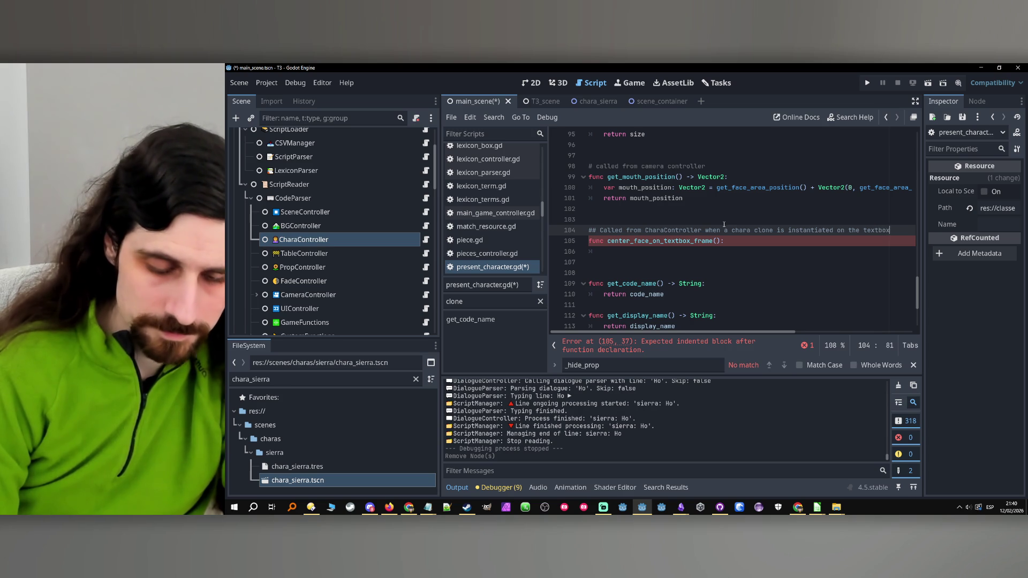
pyautogui.write('rzm')
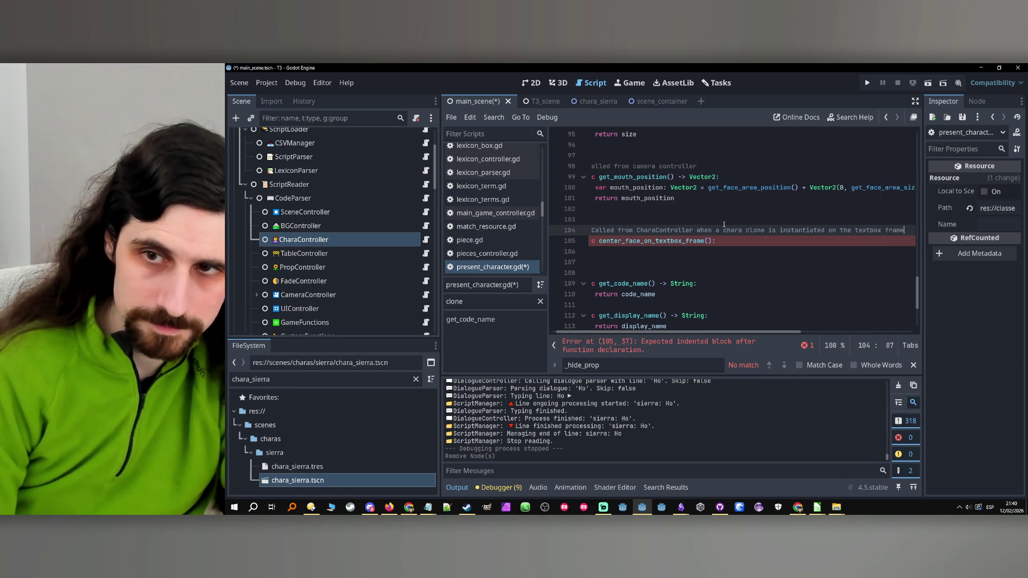
pyautogui.write('e')
pyautogui.press('Return')
pyautogui.write('Center')
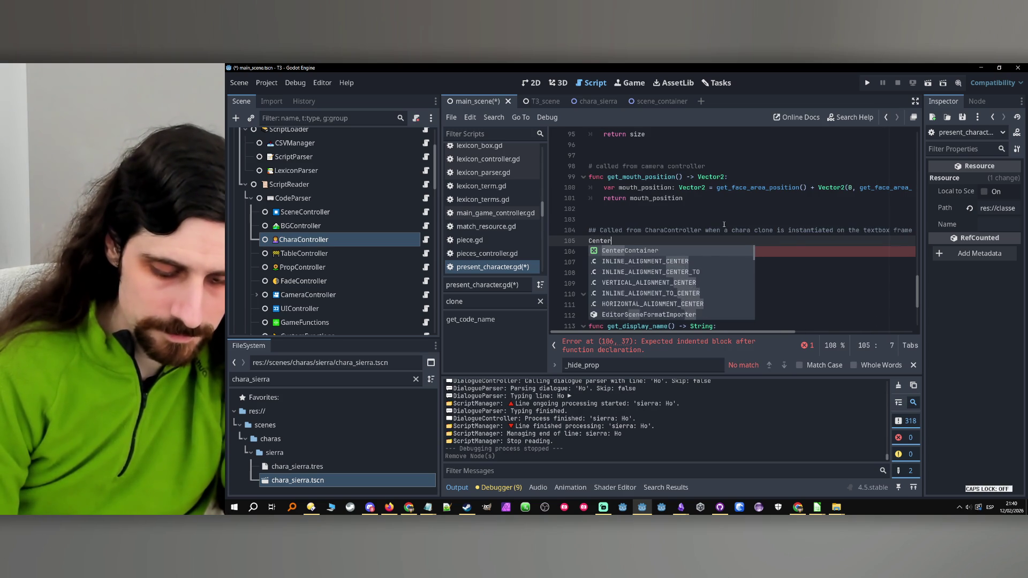
pyautogui.write('s the clon')
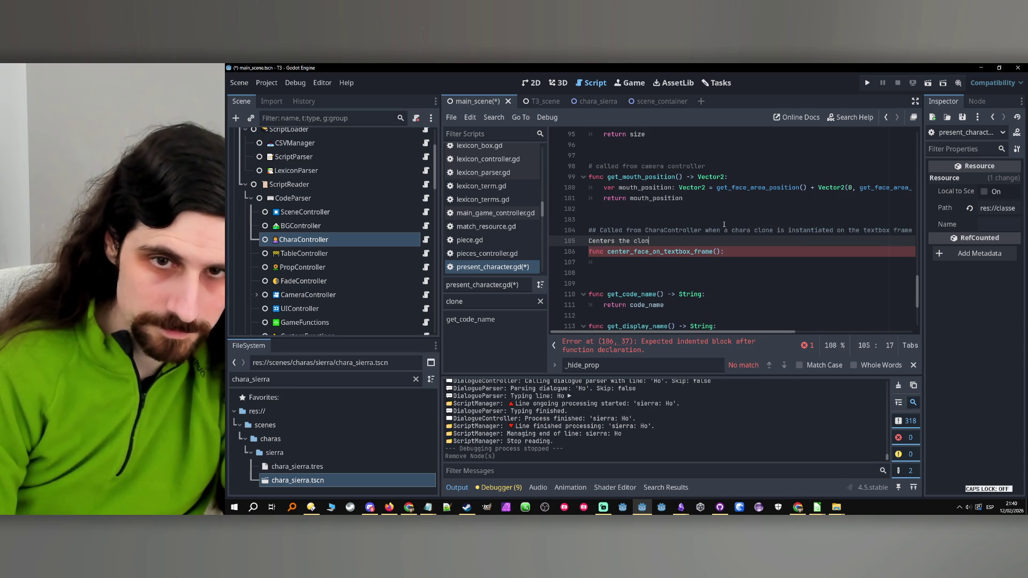
pyautogui.press('BackSpace')
pyautogui.press('BackSpace')
pyautogui.press('BackSpace')
pyautogui.write('## Cen')
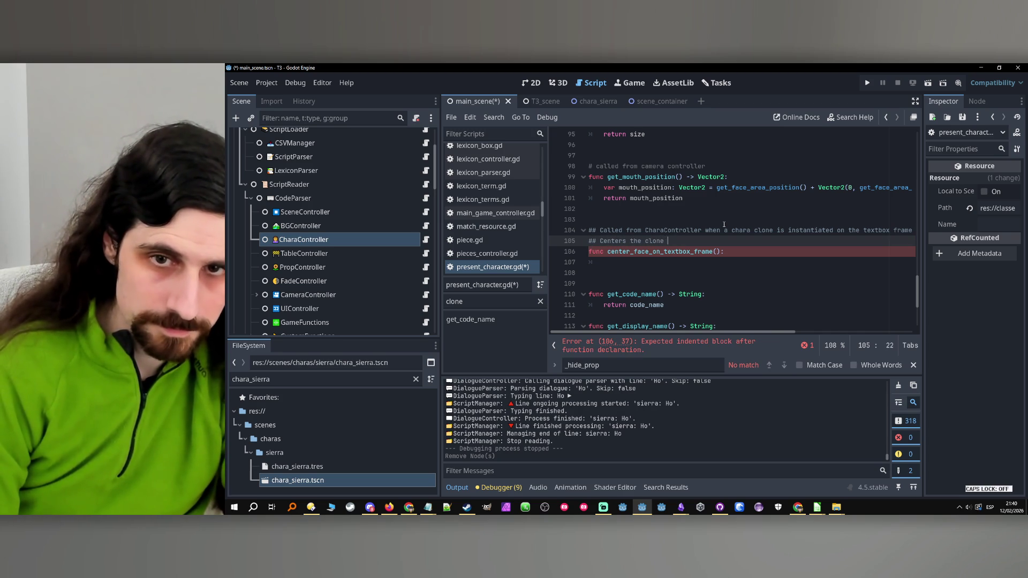
pyautogui.write('so their face is on the center of its container.')
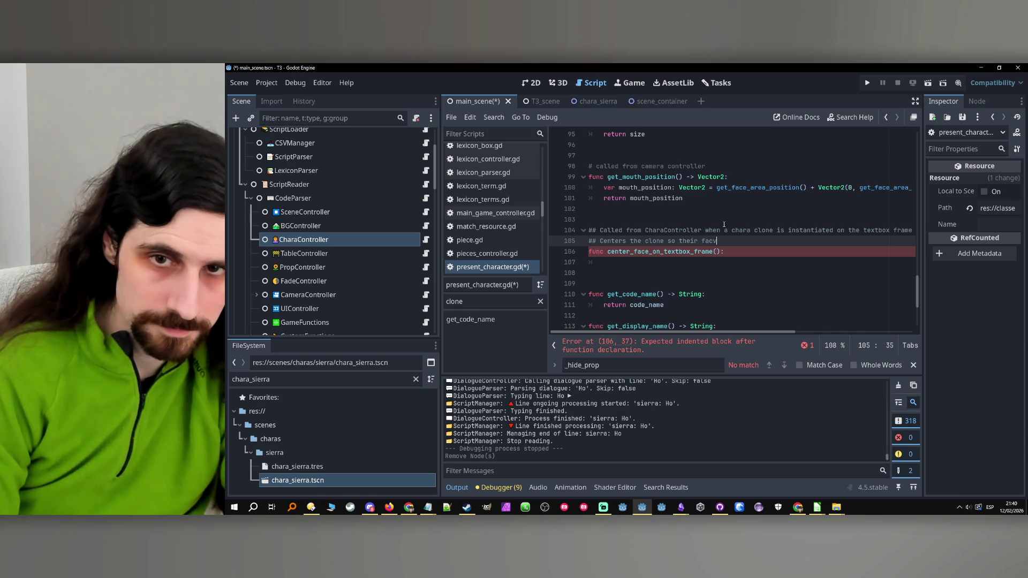
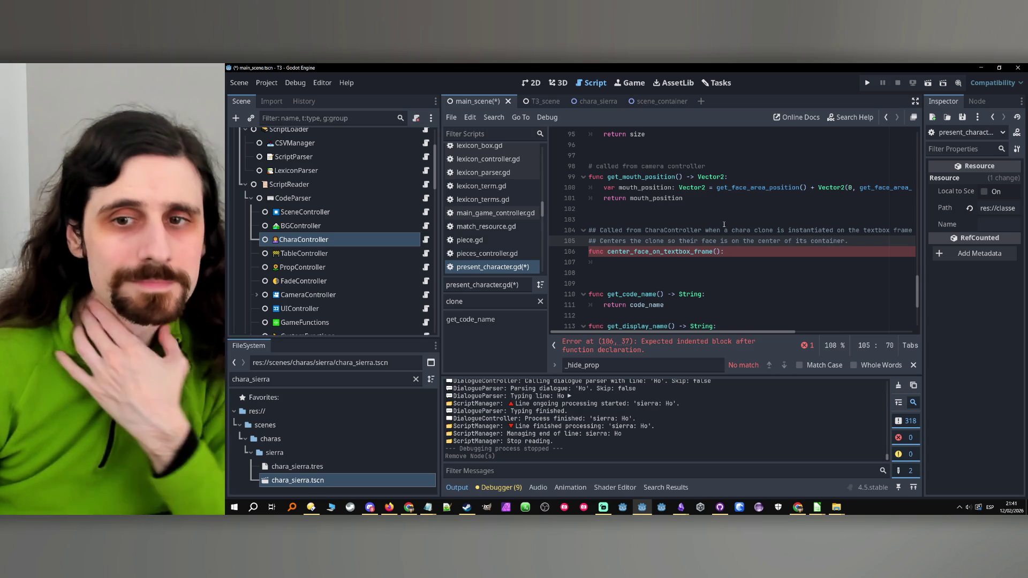
# Finish the centering comment and remove the parentheses around the while condition on line 86.
pyautogui.write('r.')
pyautogui.press('Down')
pyautogui.press('Down')
pyautogui.scroll(2, 727, 265)
pyautogui.scroll(6, 727, 265)
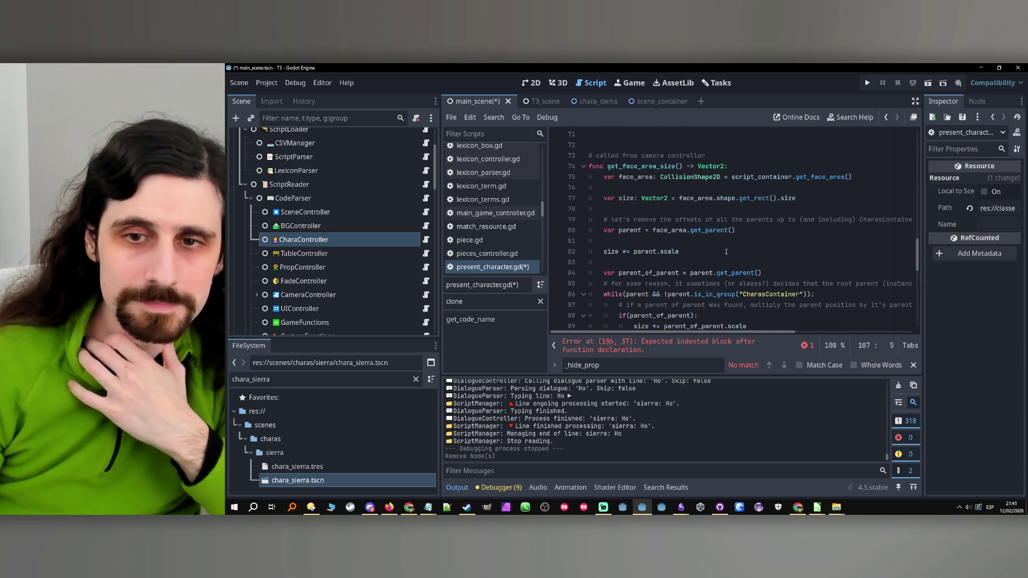
pyautogui.click(626, 294)
pyautogui.press('BackSpace')
pyautogui.click(798, 294)
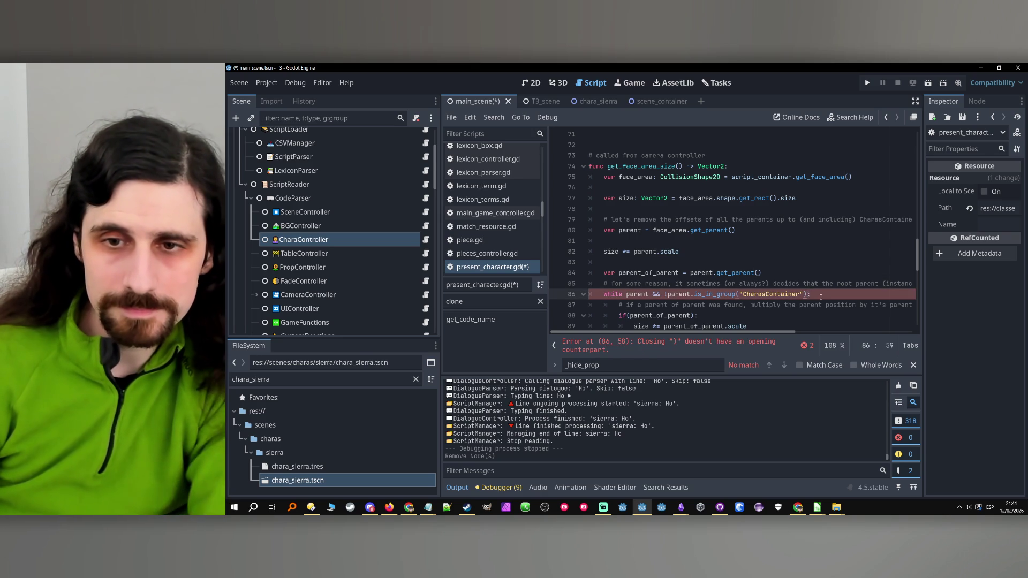
pyautogui.press('BackSpace')
pyautogui.doubleClick(726, 294)
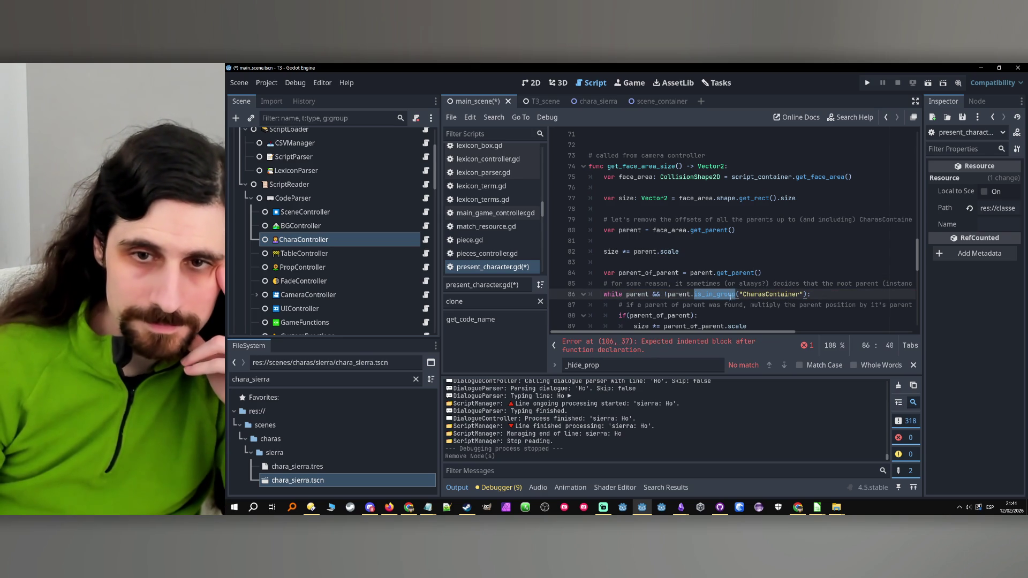
pyautogui.moveTo(716, 333)
pyautogui.mouseDown()
pyautogui.moveTo(875, 333)
pyautogui.moveTo(715, 329)
pyautogui.mouseUp()
# Remove the parentheses around the if(parent_of_parent) condition on line 88.
pyautogui.click(694, 315)
pyautogui.scroll(-1, 694, 316)
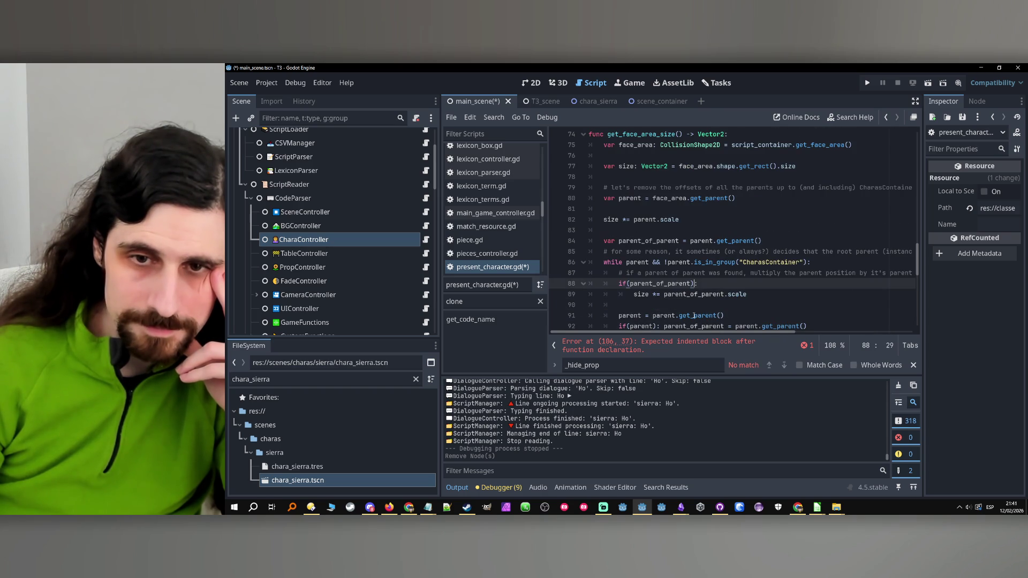
pyautogui.click(628, 283)
pyautogui.press('BackSpace')
pyautogui.click(691, 284)
pyautogui.press('BackSpace')
# Remove the parentheses around the if(parent) condition on line 92.
pyautogui.scroll(-2, 692, 297)
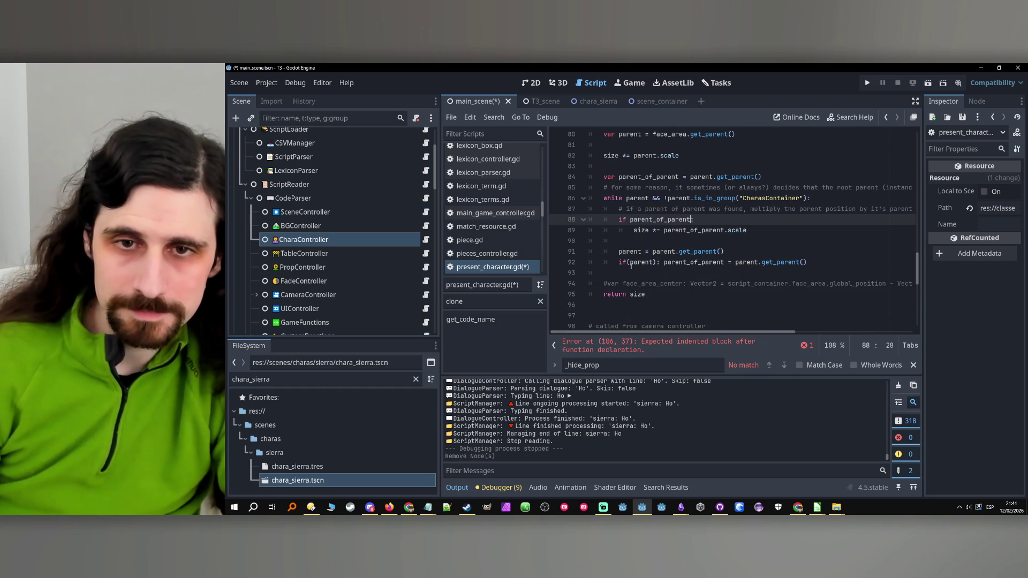
pyautogui.click(628, 263)
pyautogui.press('BackSpace')
pyautogui.click(656, 262)
pyautogui.press('BackSpace')
pyautogui.click(789, 250)
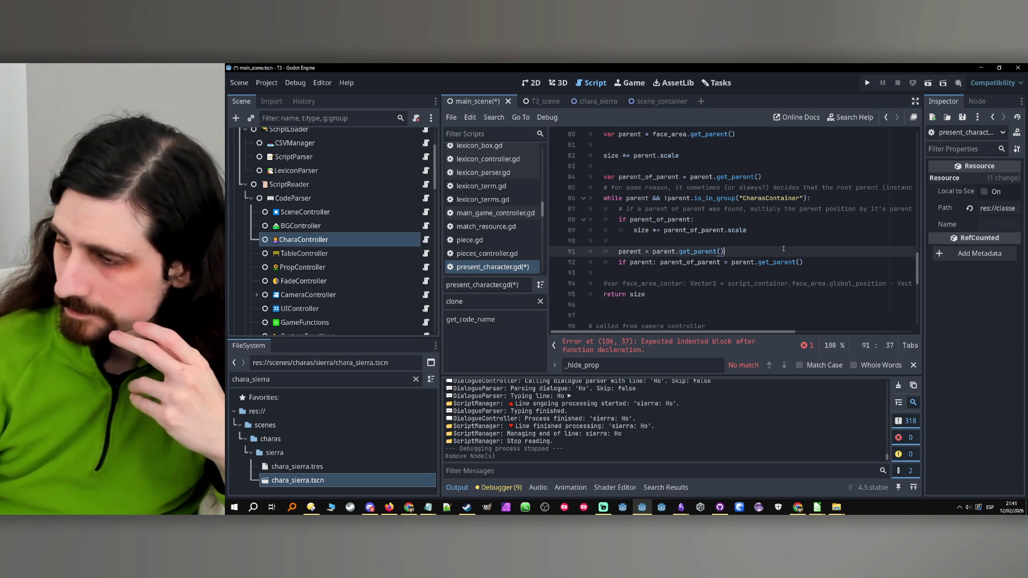
pyautogui.scroll(3, 723, 245)
pyautogui.scroll(2, 723, 245)
pyautogui.doubleClick(658, 231)
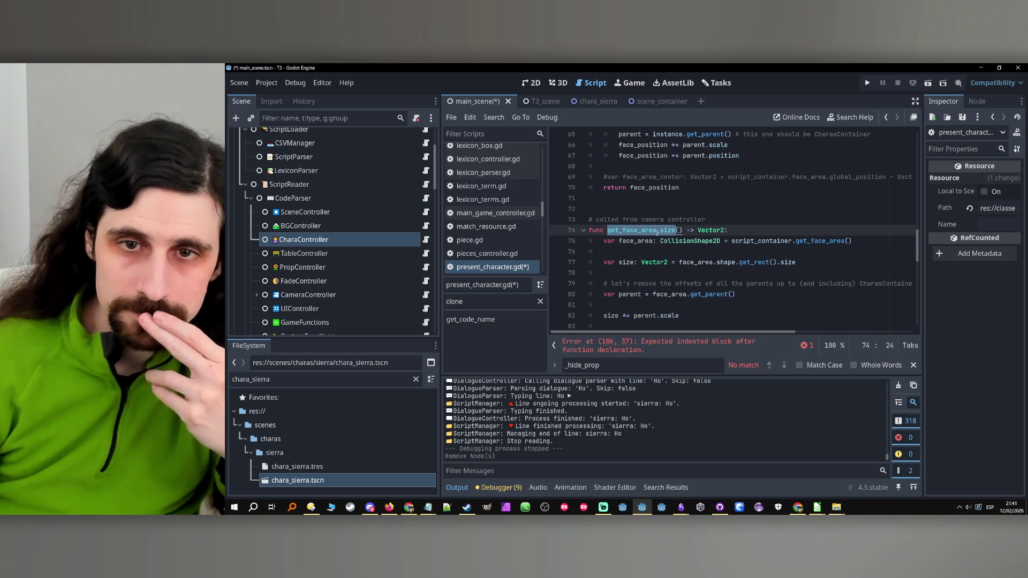
pyautogui.scroll(-7, 728, 275)
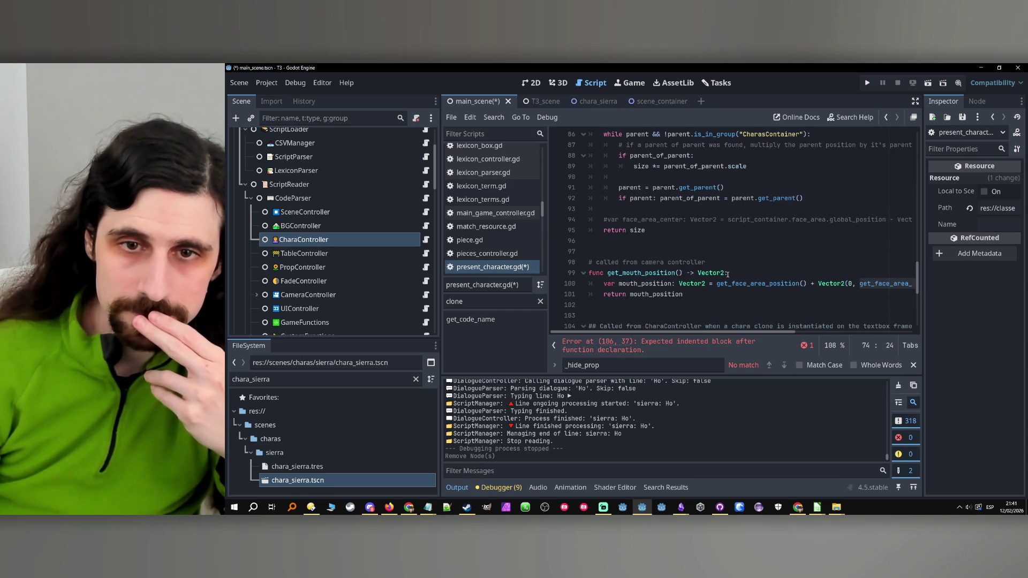
pyautogui.scroll(-3, 727, 273)
pyautogui.click(728, 263)
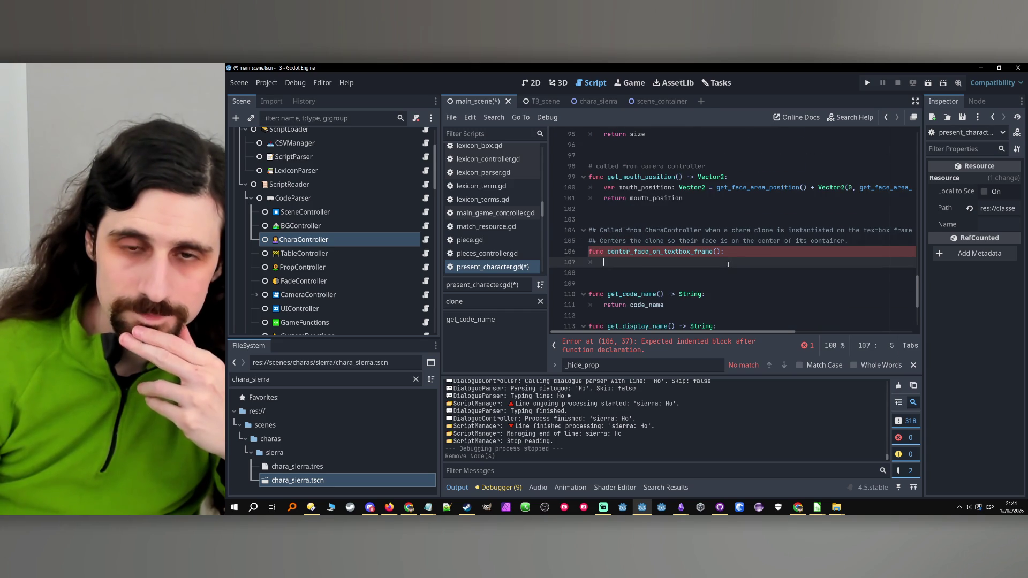
pyautogui.scroll(5, 727, 263)
pyautogui.scroll(-5, 728, 264)
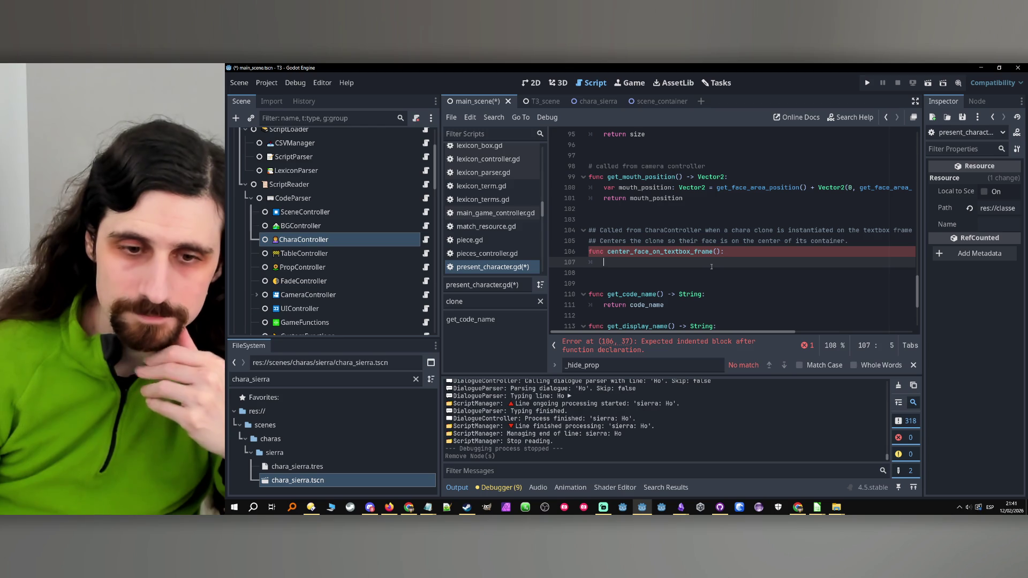
pyautogui.scroll(11, 711, 267)
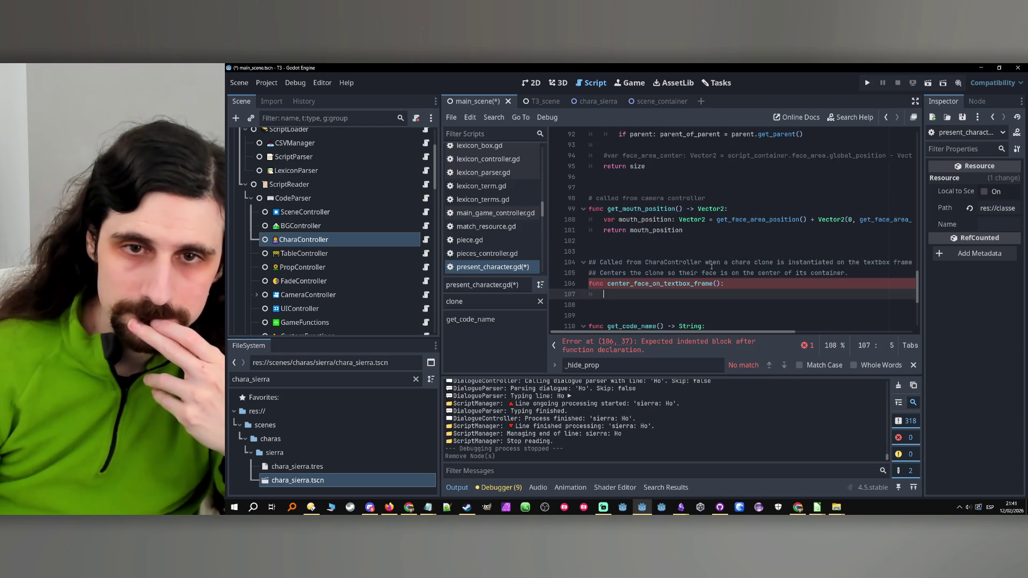
pyautogui.scroll(-2, 711, 267)
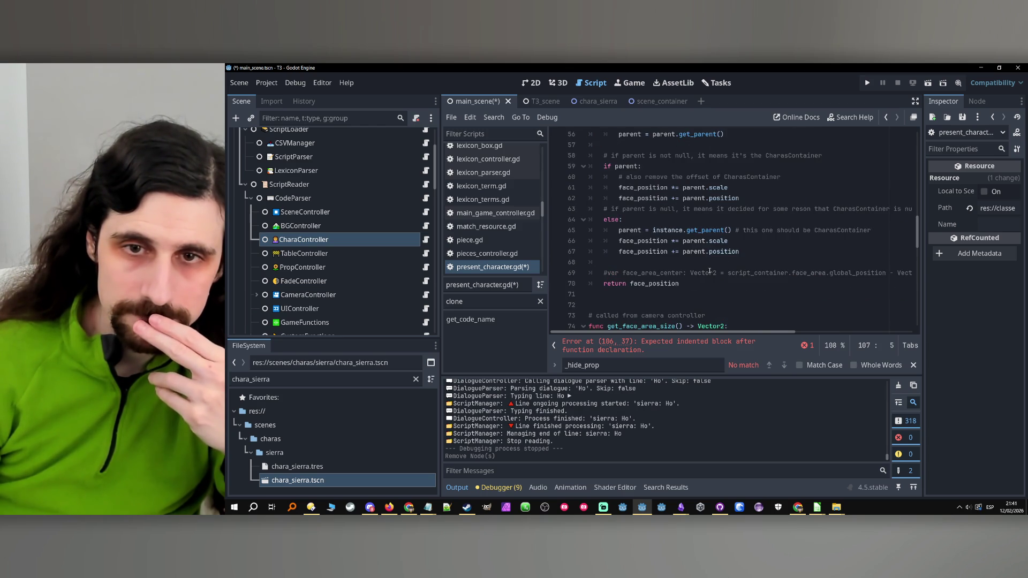
pyautogui.scroll(12, 710, 267)
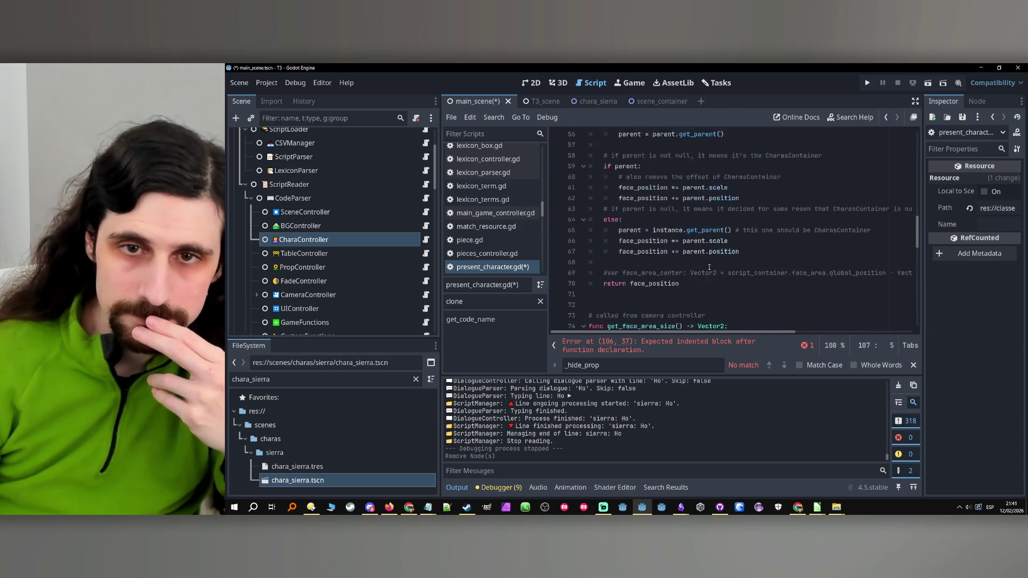
pyautogui.doubleClick(657, 251)
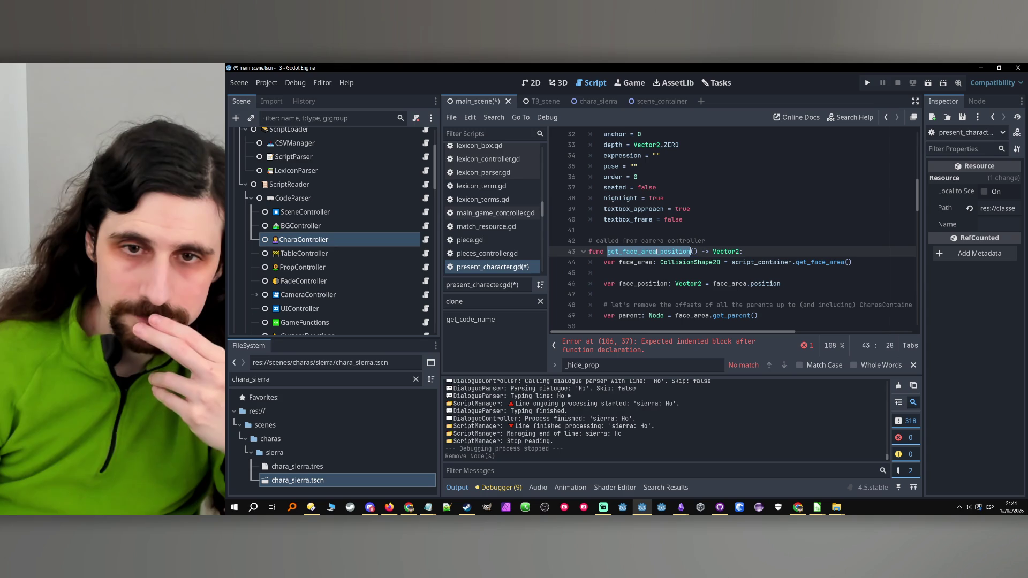
pyautogui.scroll(-3, 651, 288)
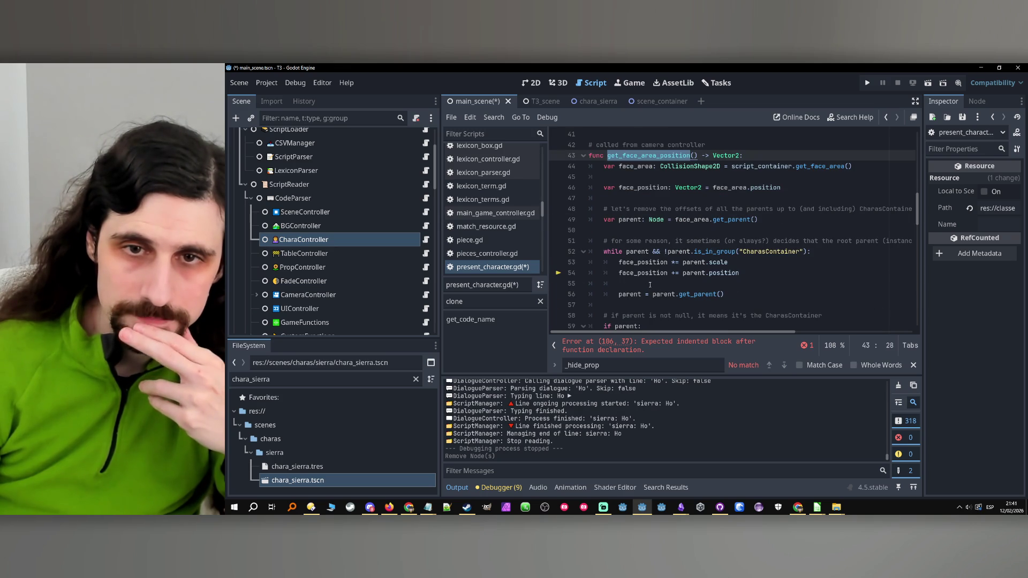
pyautogui.scroll(-18, 650, 284)
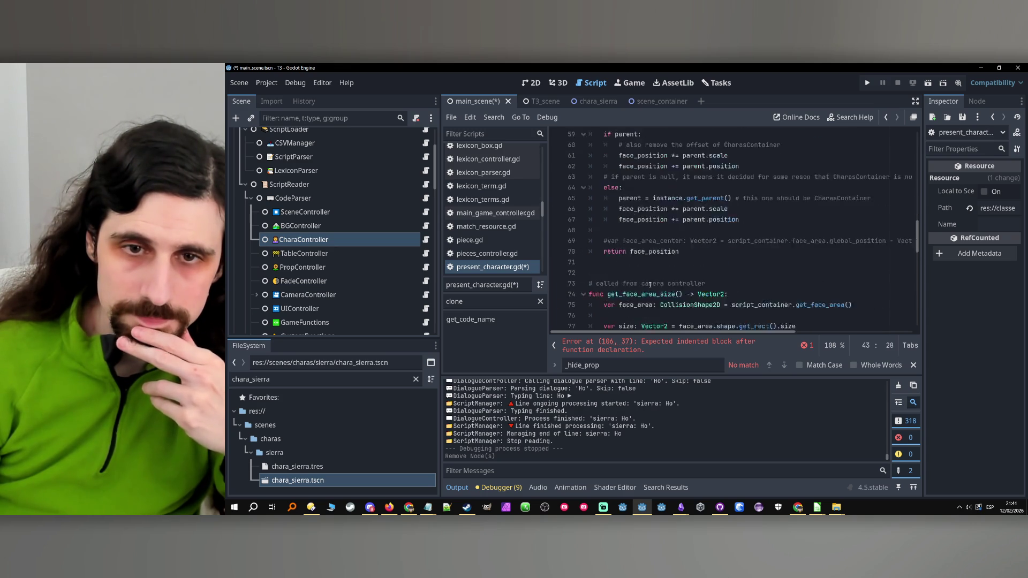
pyautogui.click(652, 263)
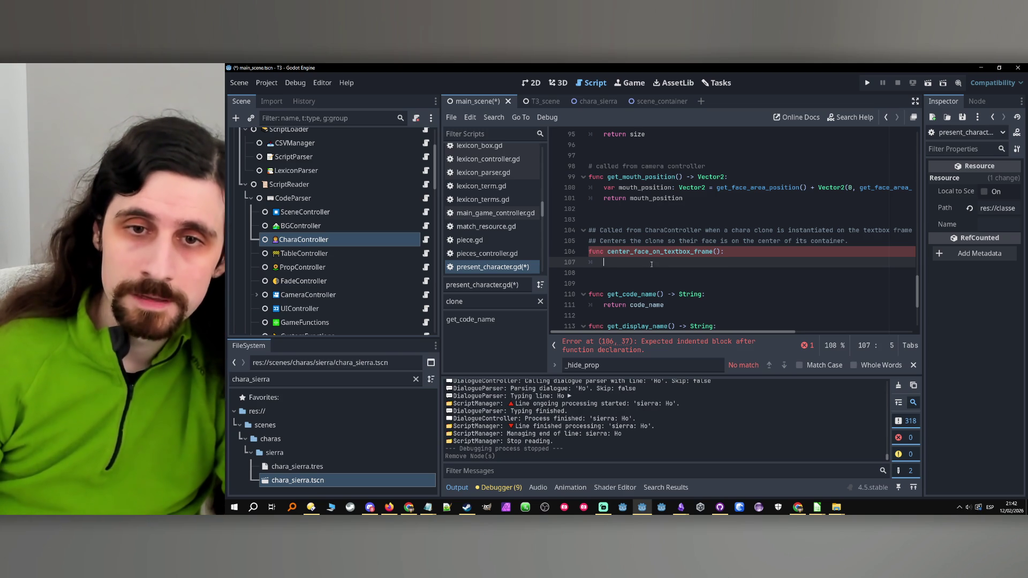
# Declare face_area_position: Vector2 = get_face_area_position() in center_face_on_textbox_frame.
pyautogui.write('var face_area_position')
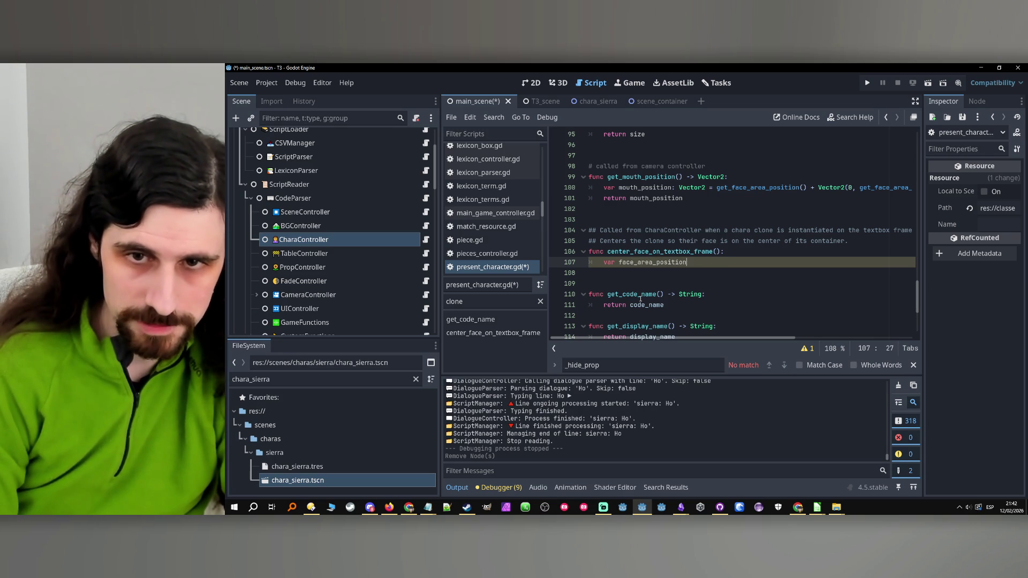
pyautogui.write(': Vector')
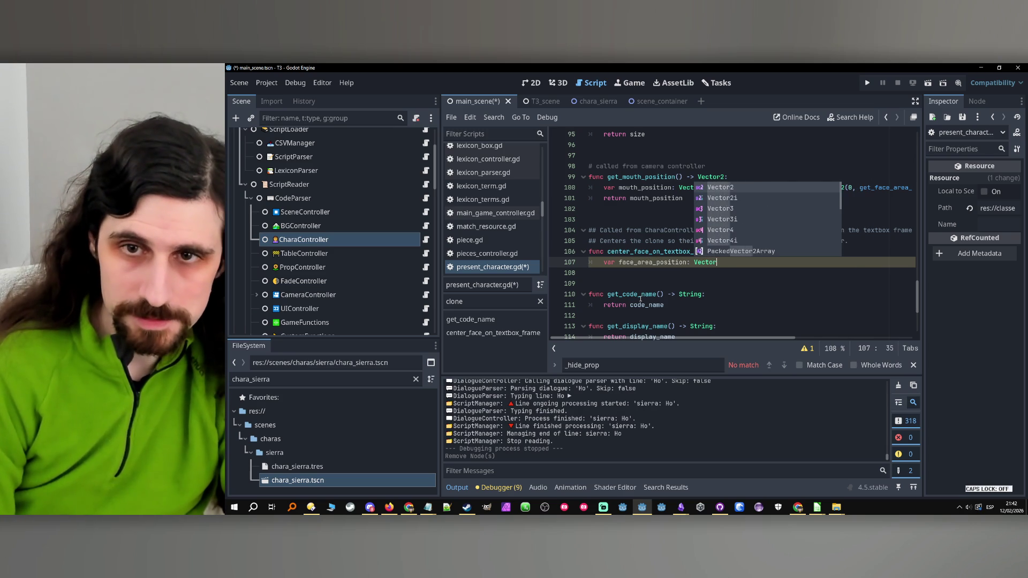
pyautogui.write('2 = get_face_area_position')
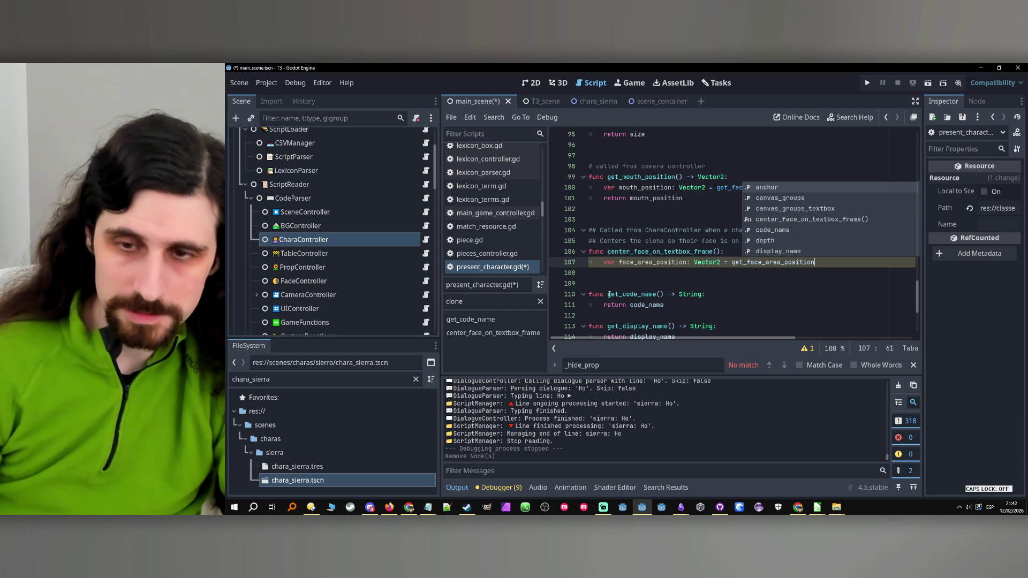
pyautogui.write('()')
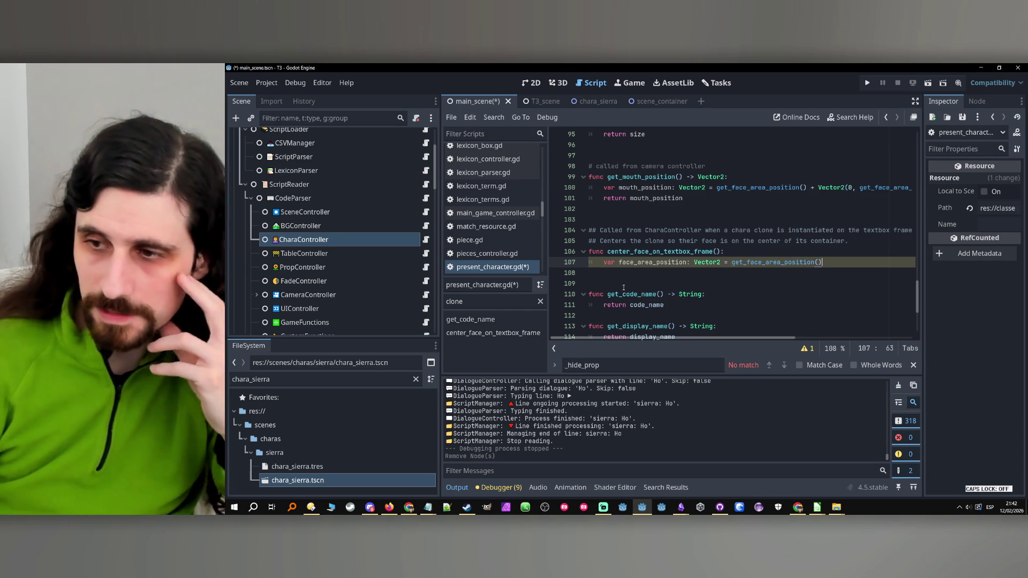
pyautogui.press('Return')
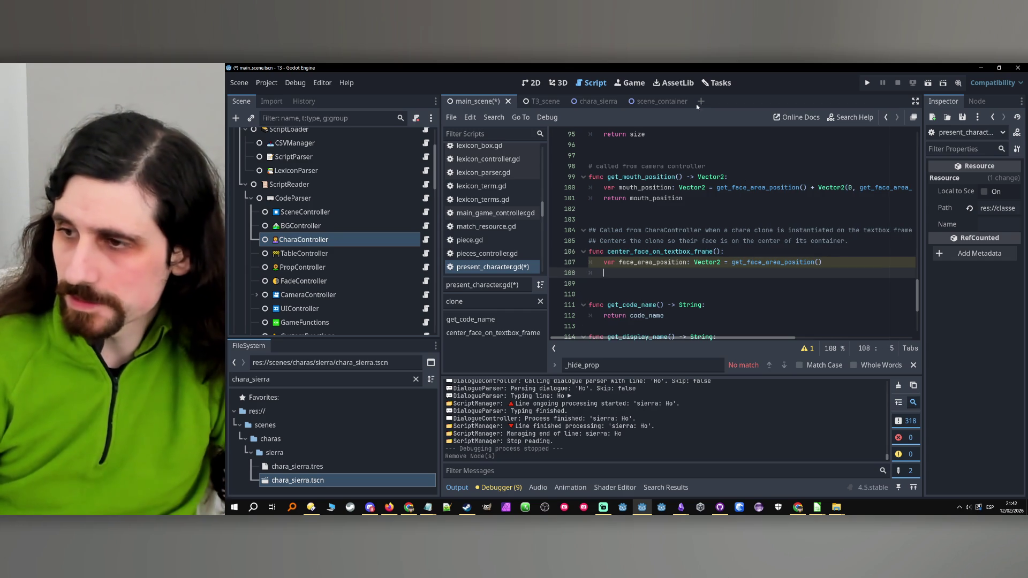
pyautogui.doubleClick(641, 262)
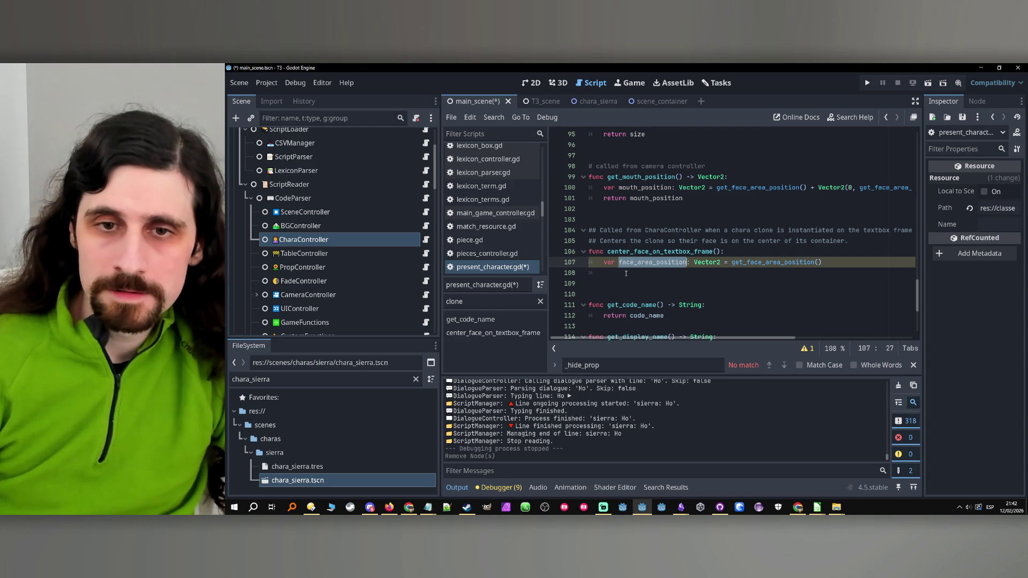
pyautogui.click(626, 273)
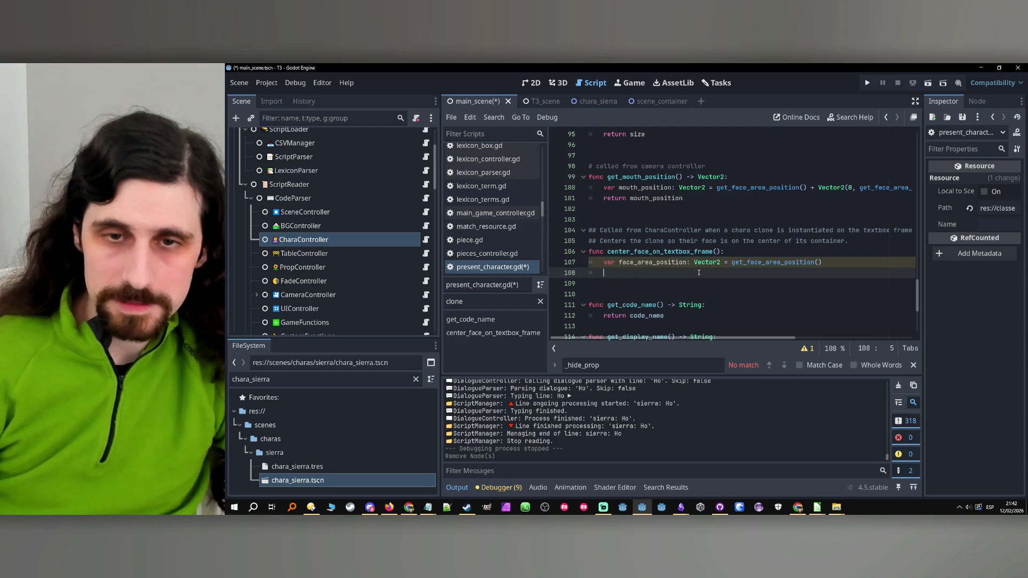
# Add offset = Vector2(position.x - face_area_position.x, position.y - face_area_position.y) on line 108.
pyautogui.write('var offs')
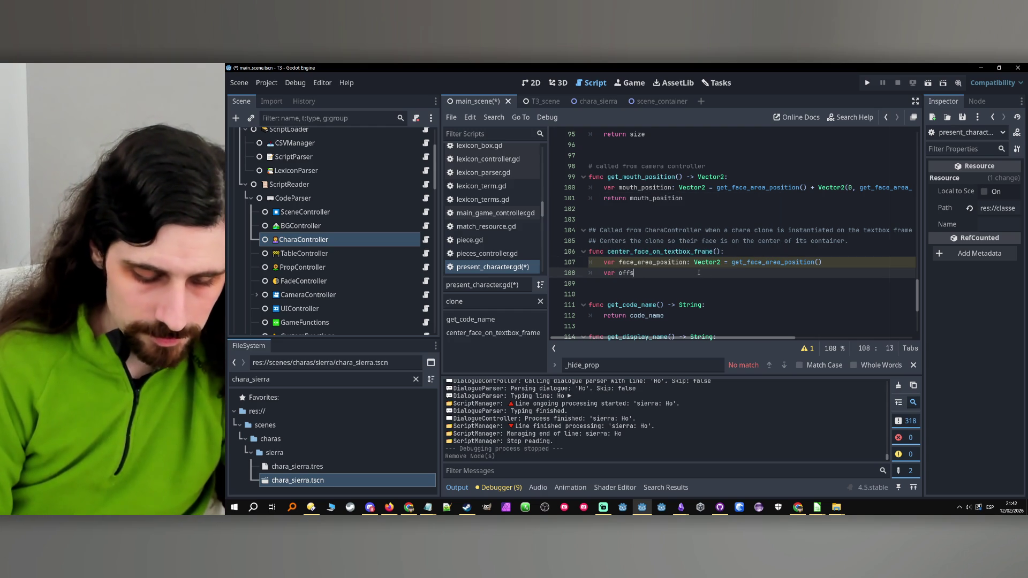
pyautogui.write('et: Vec')
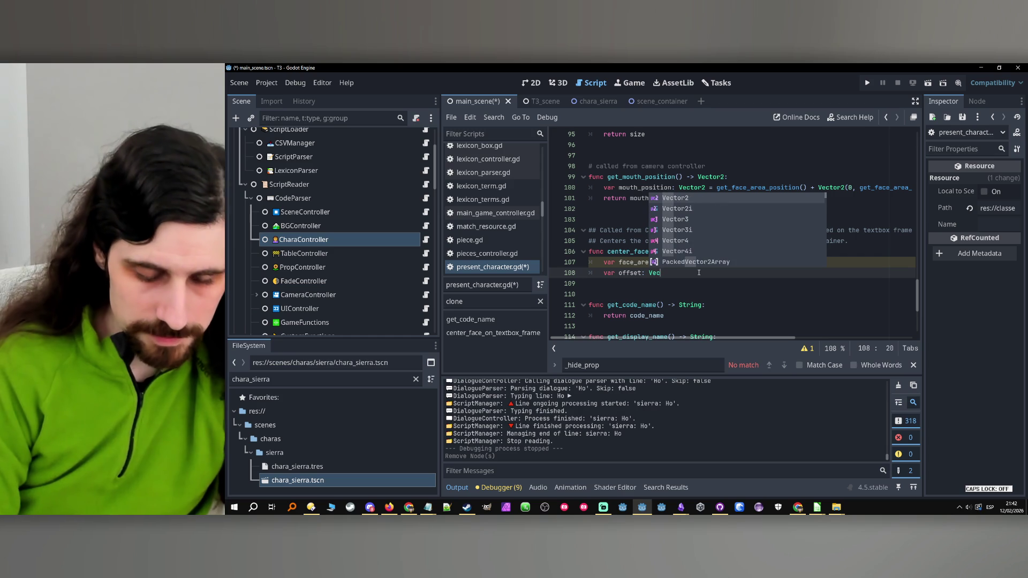
pyautogui.write('tor2 ')
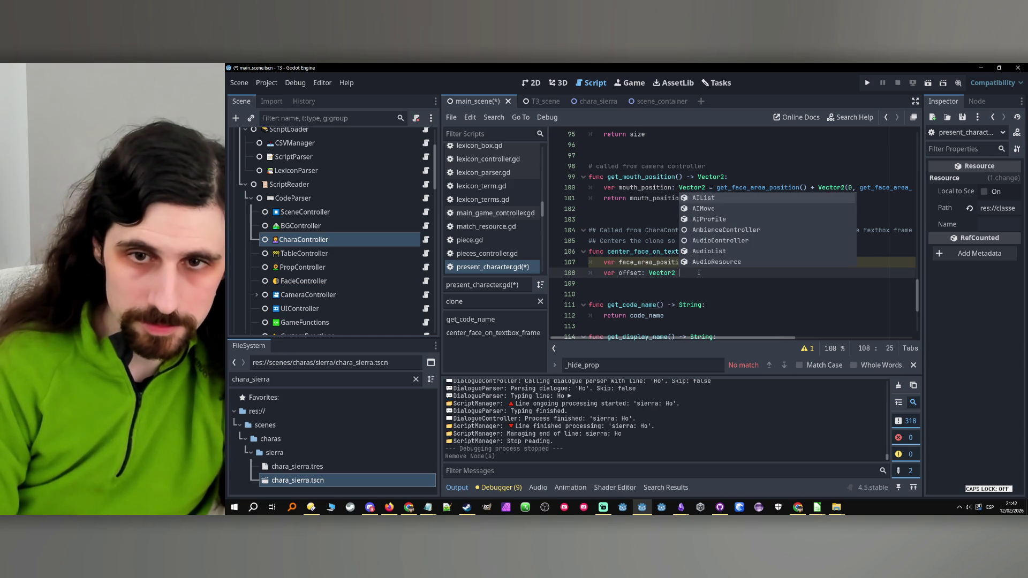
pyautogui.write('= po')
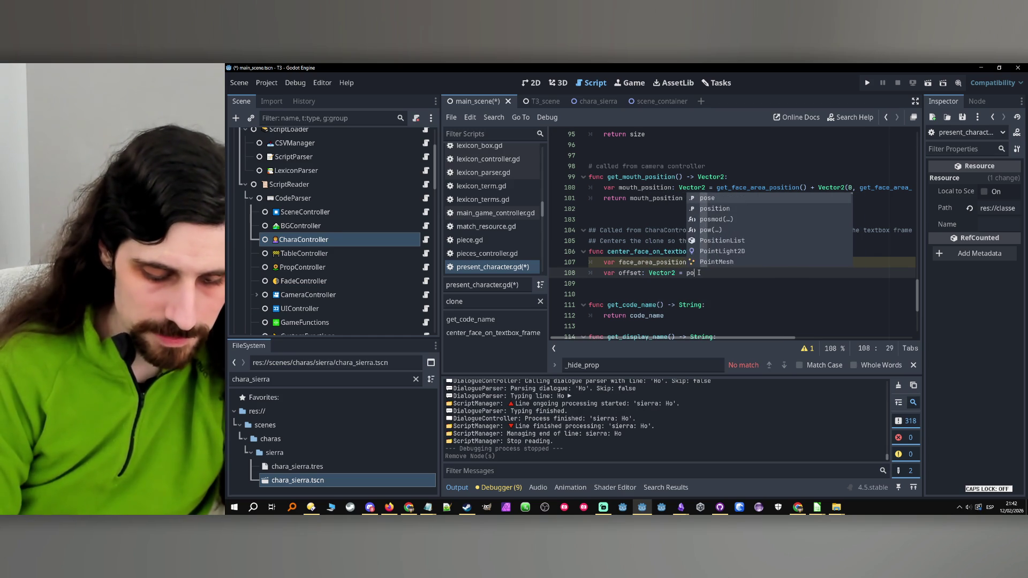
pyautogui.write('sition')
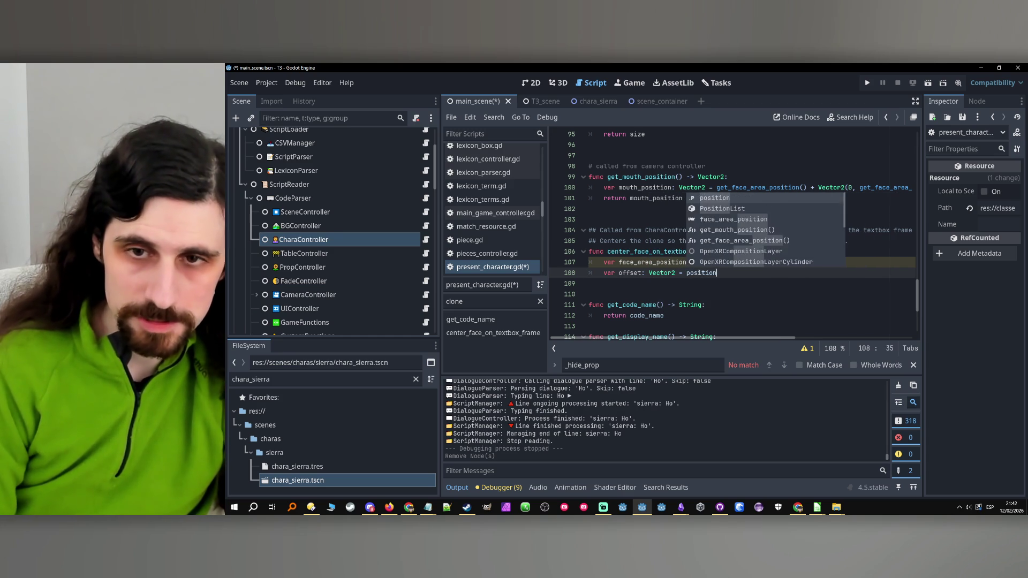
pyautogui.write('.x - ')
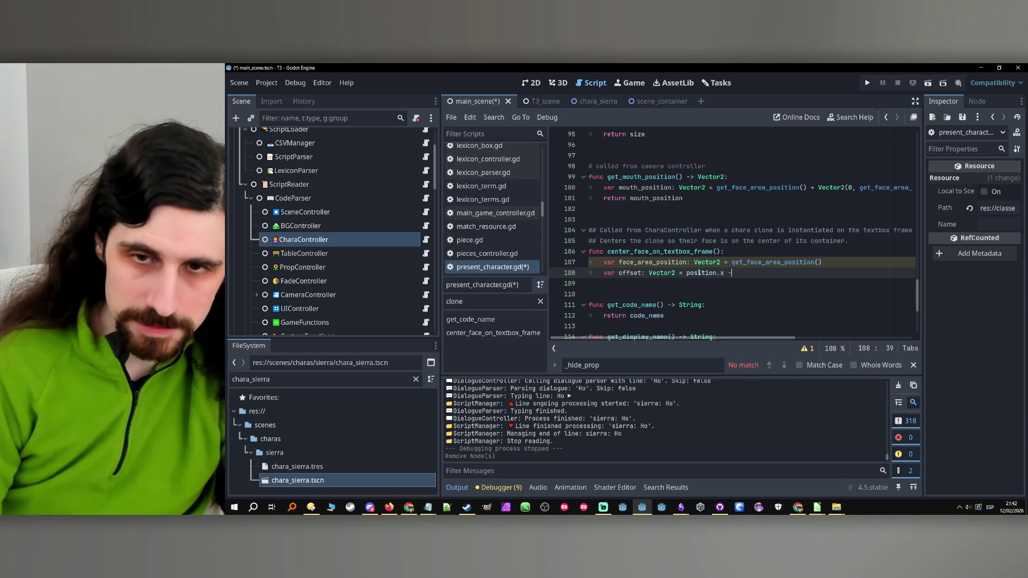
pyautogui.write('face_area_position')
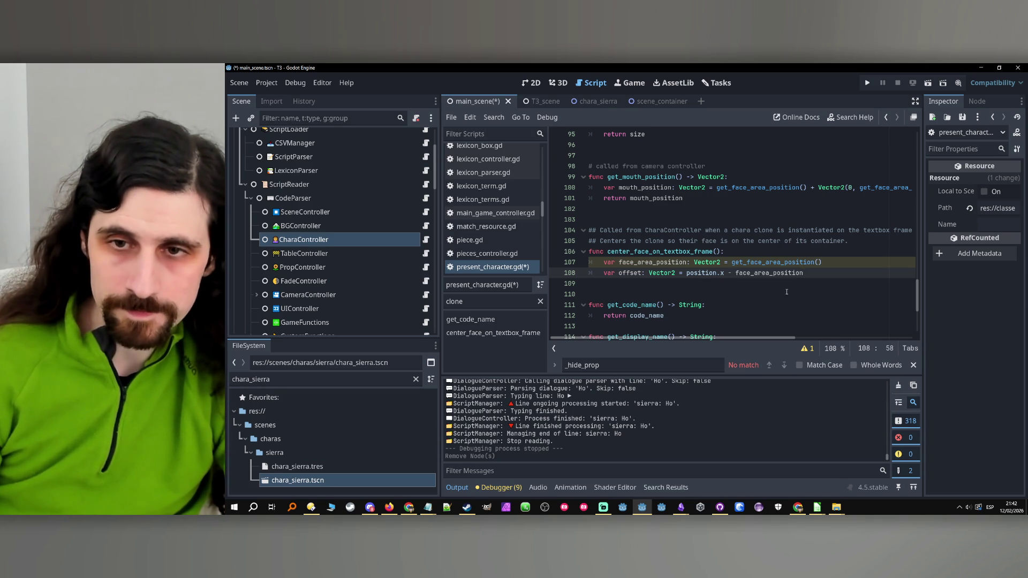
pyautogui.write('.x')
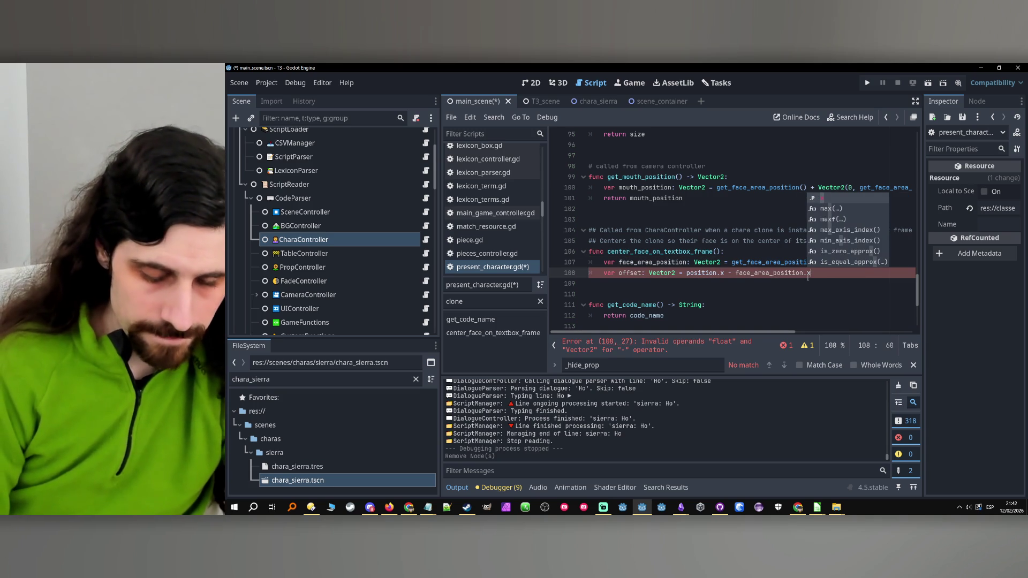
pyautogui.click(687, 273)
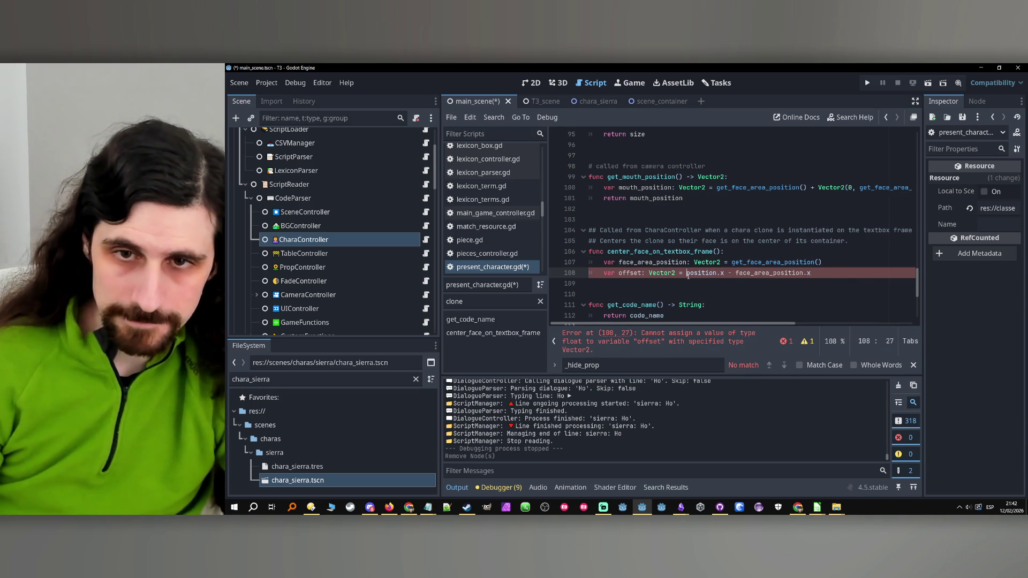
pyautogui.write('Vecto')
pyautogui.write('r2(')
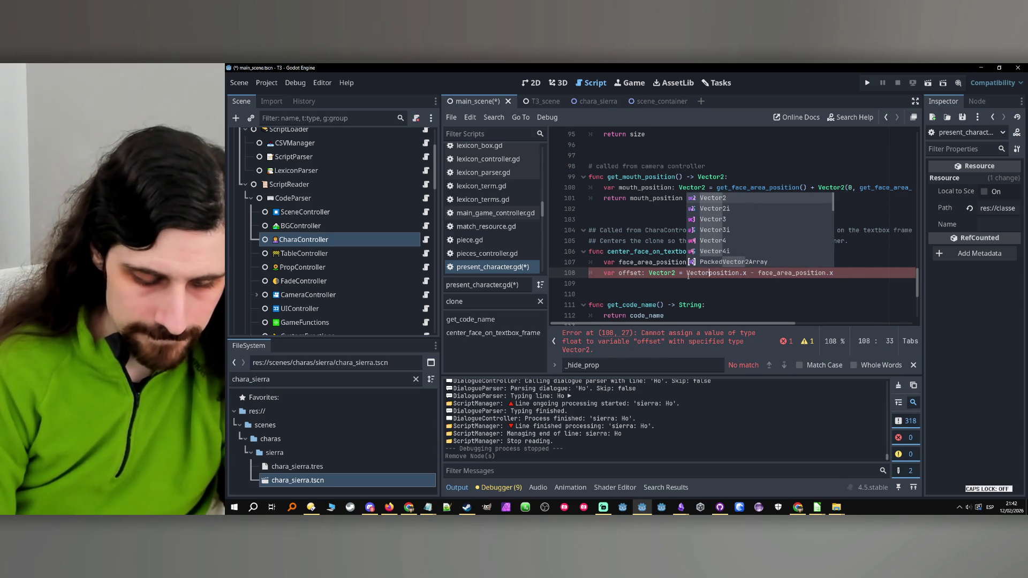
pyautogui.click(860, 274)
pyautogui.write(', positio')
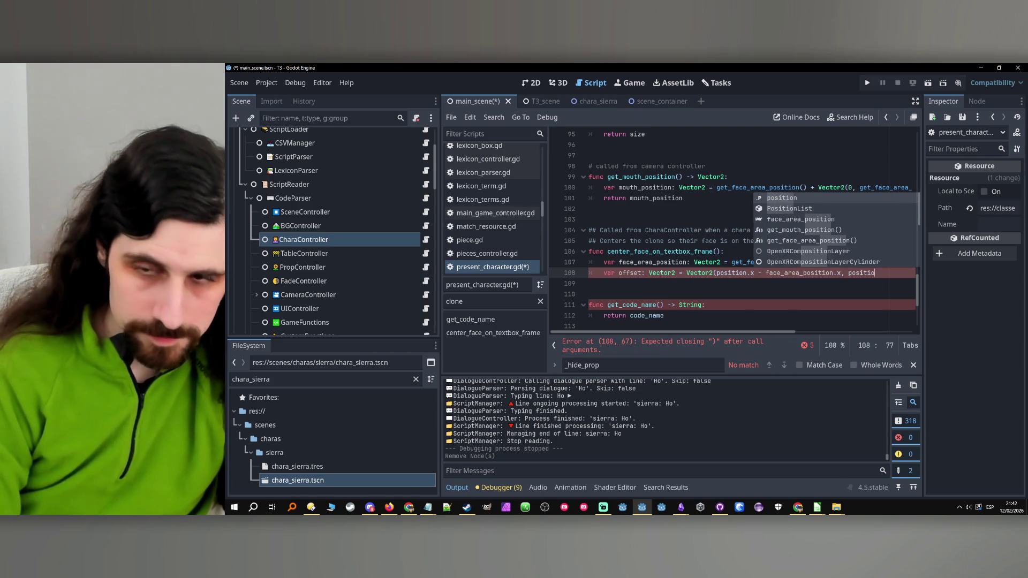
pyautogui.write('n.y - ')
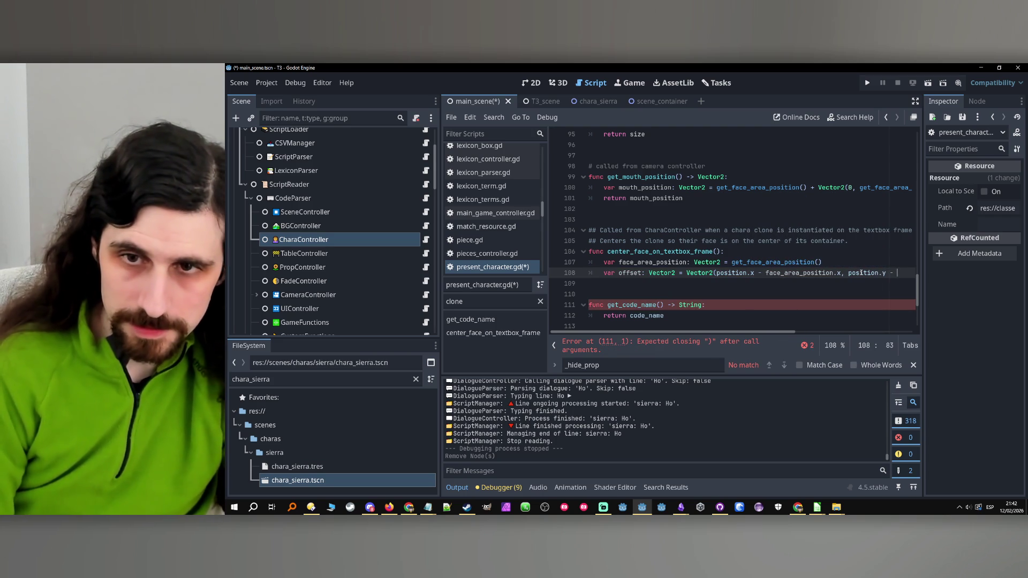
pyautogui.write('face_area')
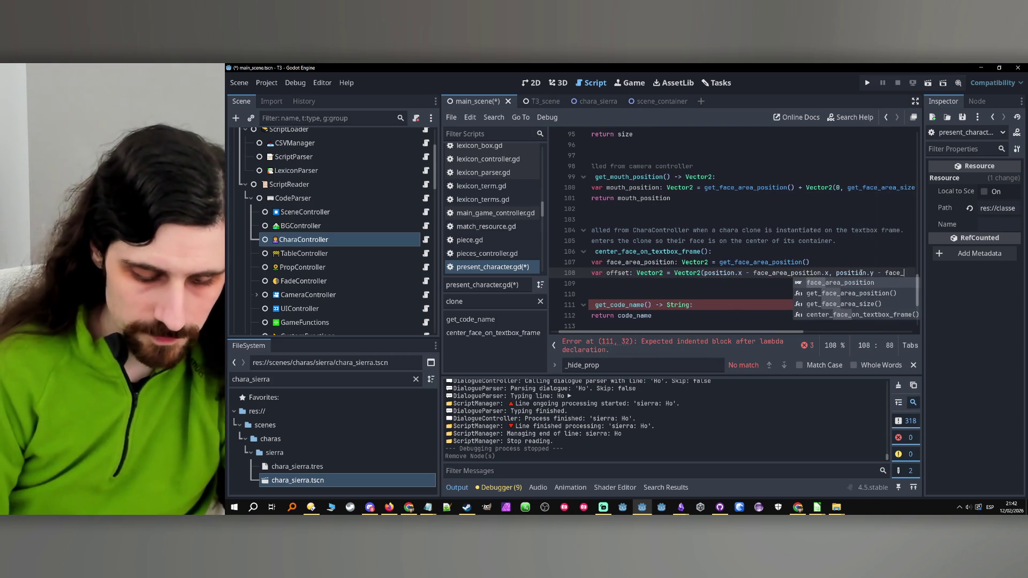
pyautogui.press('Return')
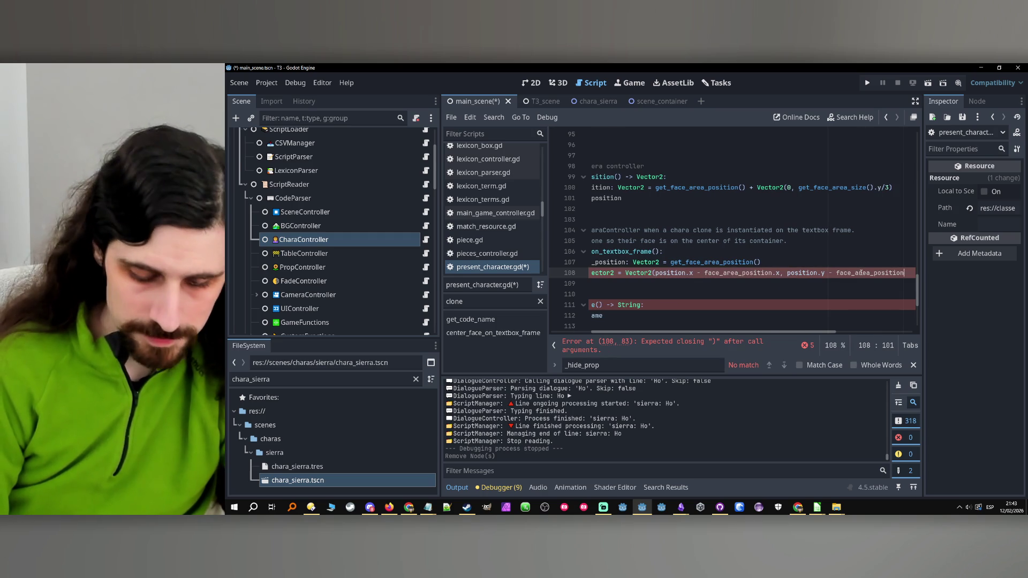
pyautogui.write('.y)')
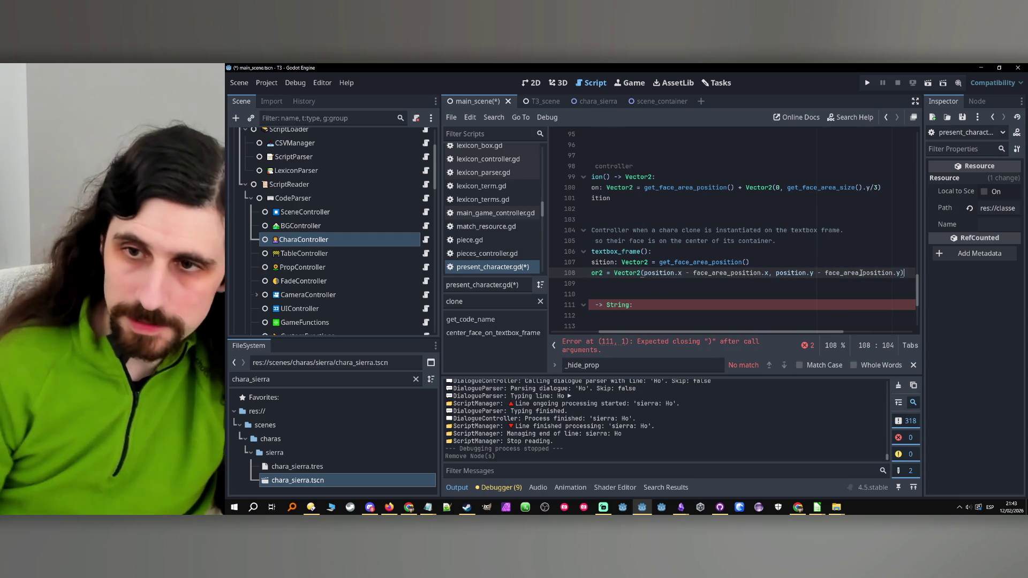
pyautogui.hscroll(-3, 604, 308)
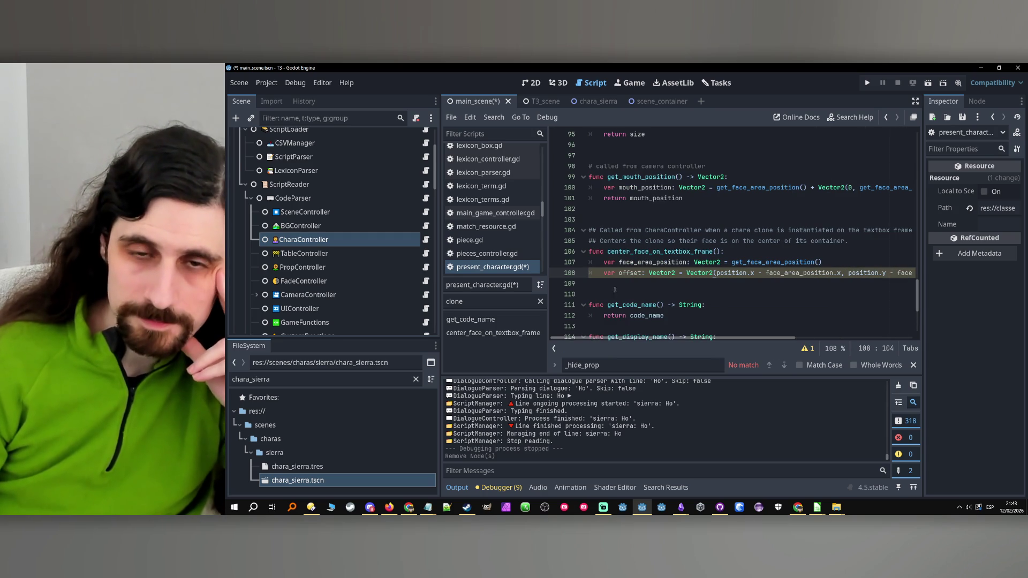
# Review the new lines and save the script.
pyautogui.click(642, 262)
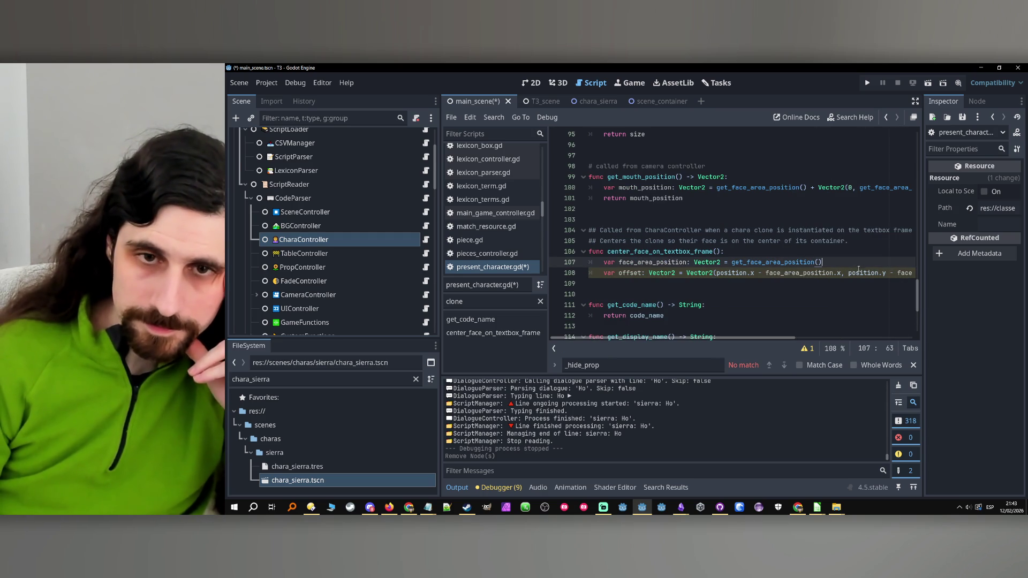
pyautogui.click(716, 251)
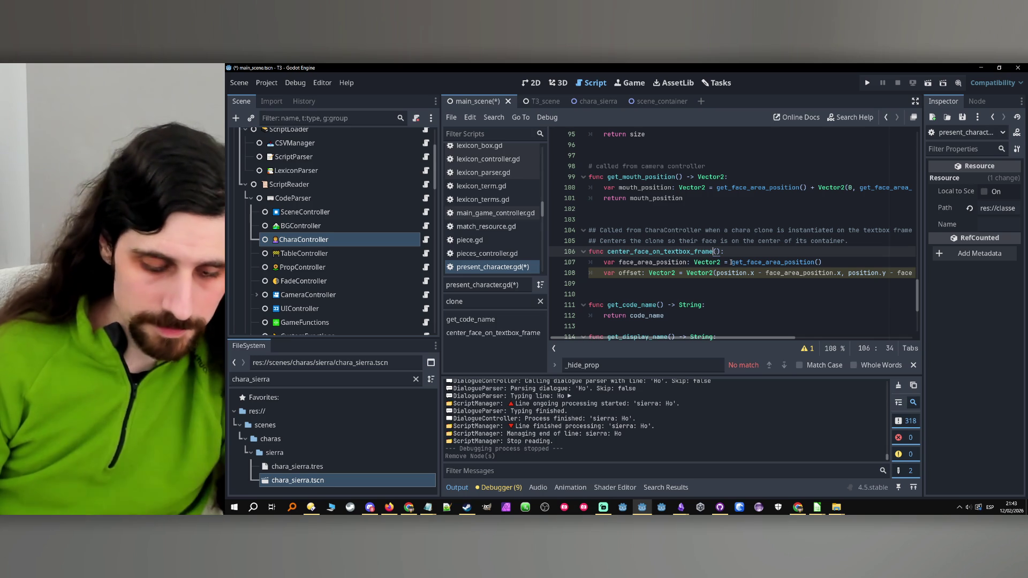
pyautogui.hotkey('ctrl', 's')
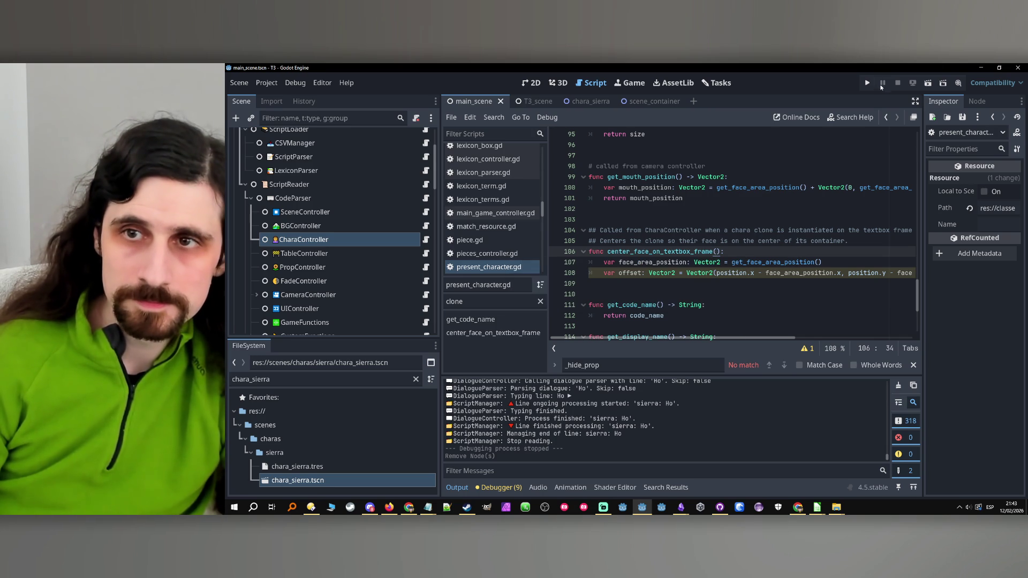
pyautogui.click(866, 82)
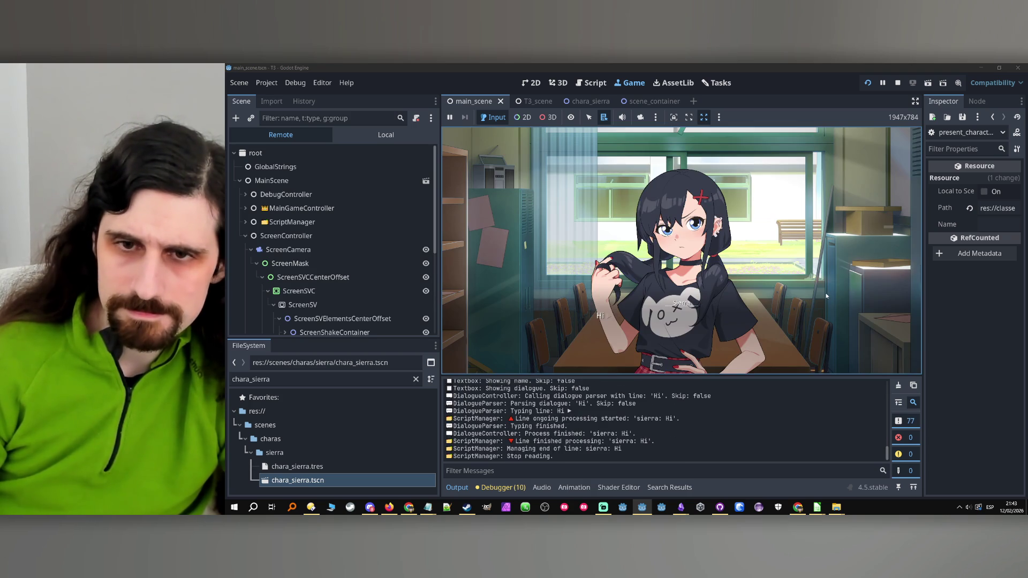
pyautogui.click(814, 284)
pyautogui.click(795, 266)
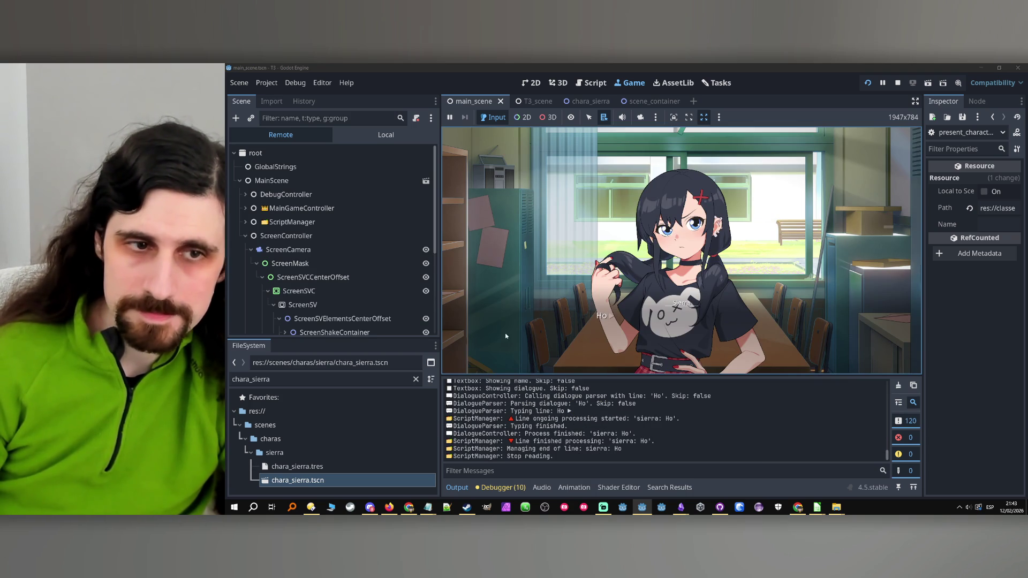
pyautogui.scroll(-5, 361, 261)
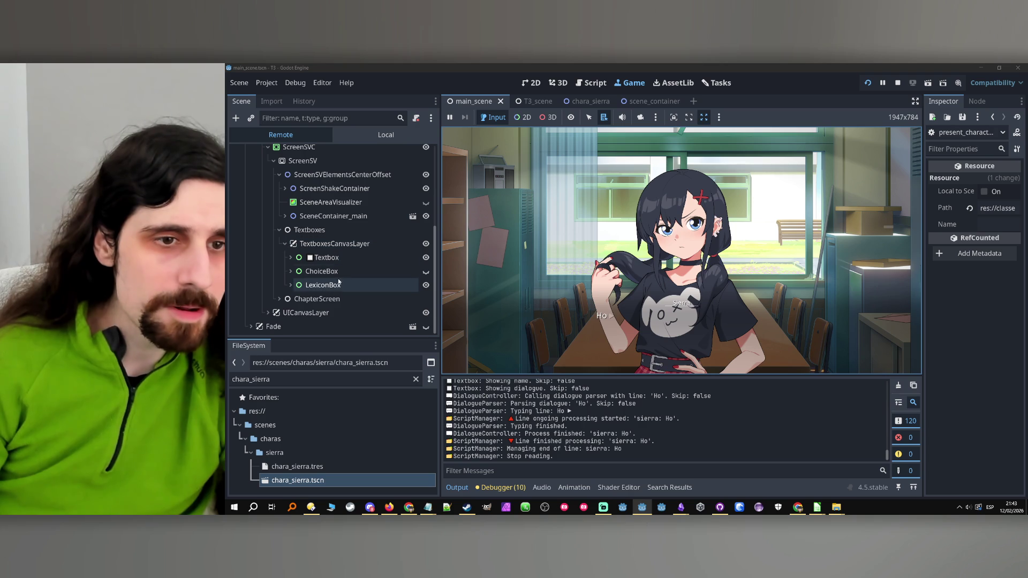
pyautogui.click(290, 271)
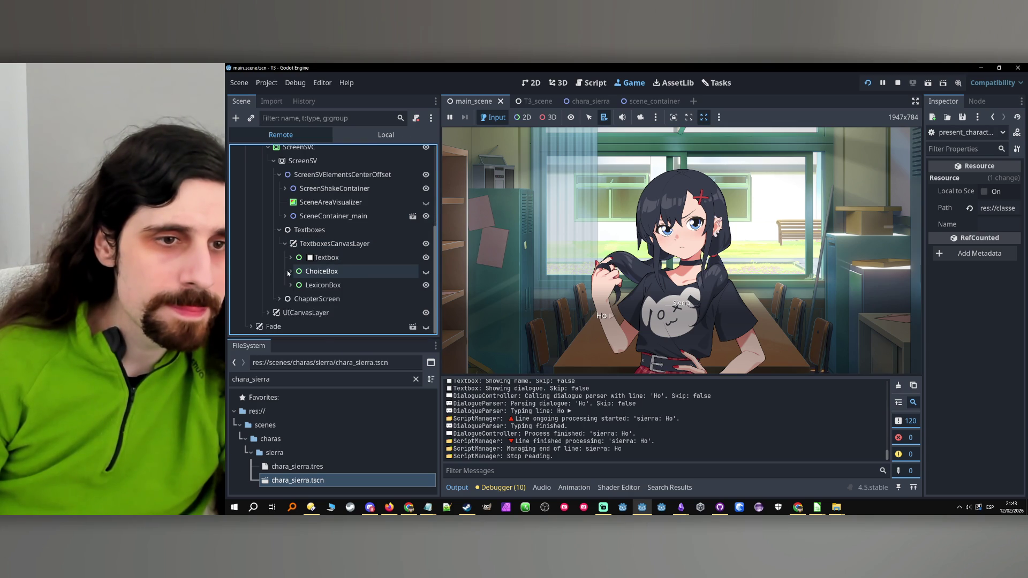
pyautogui.click(290, 271)
pyautogui.click(321, 257)
pyautogui.click(291, 257)
pyautogui.click(296, 285)
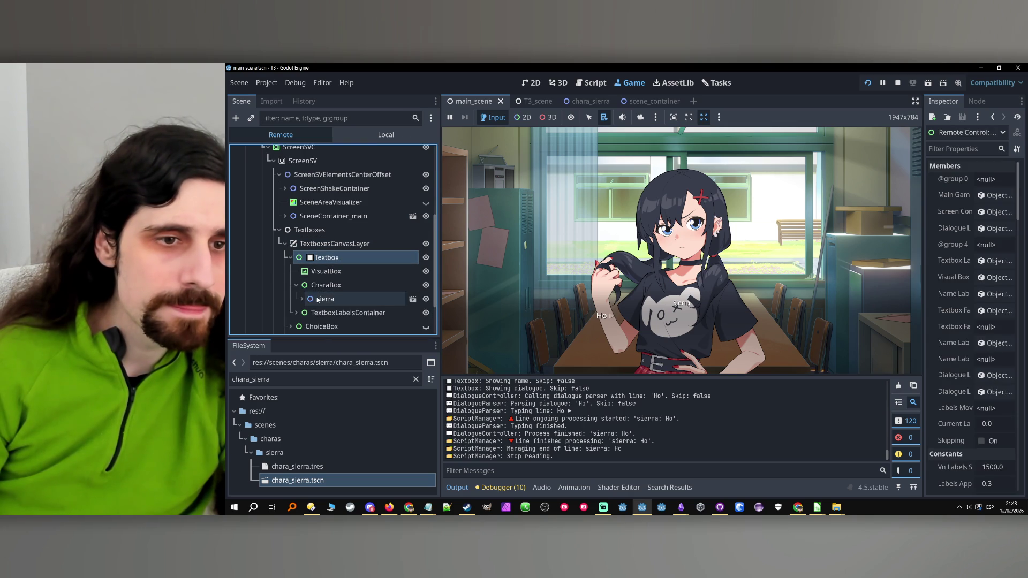
pyautogui.click(315, 298)
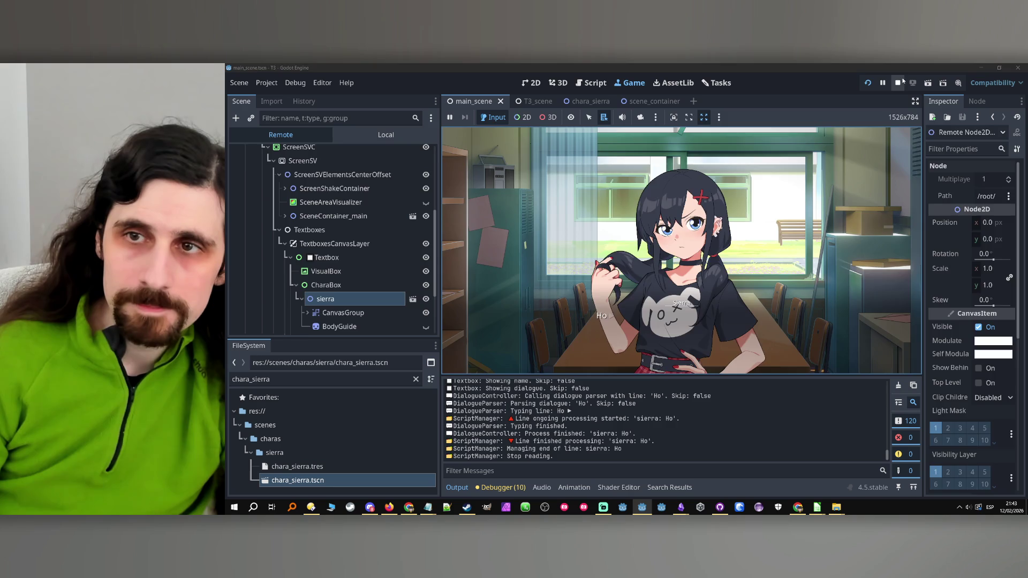
pyautogui.press('F8')
pyautogui.doubleClick(630, 273)
pyautogui.scroll(-1, 625, 257)
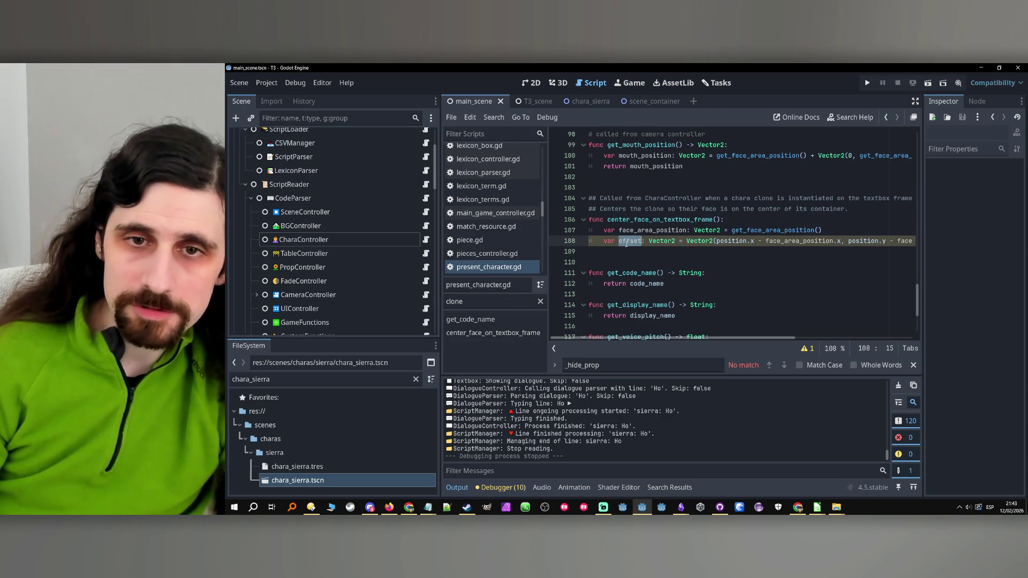
# Add 'position = offset' as line 109, save, and rerun the project.
pyautogui.press('End')
pyautogui.press('Return')
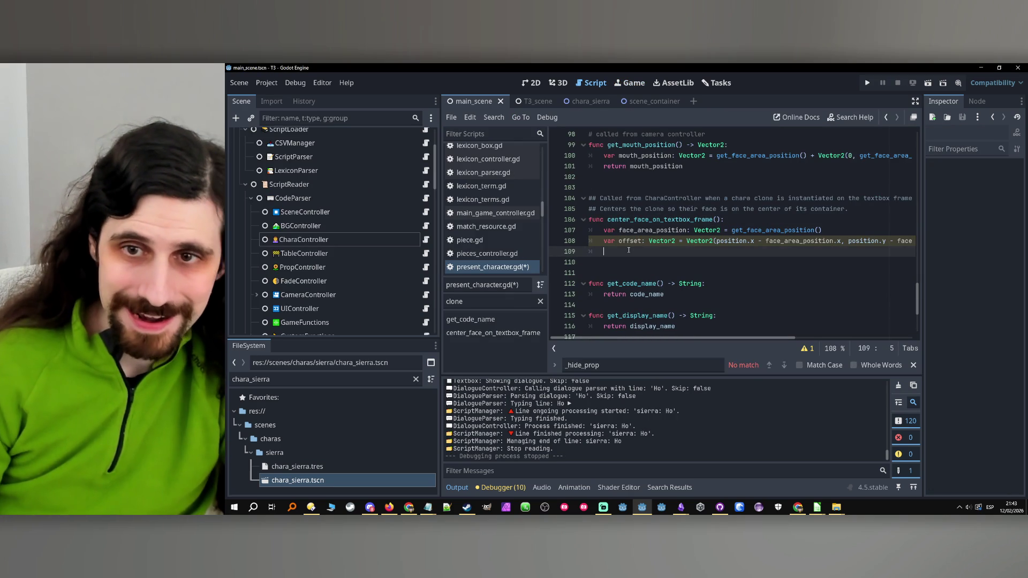
pyautogui.write('pos')
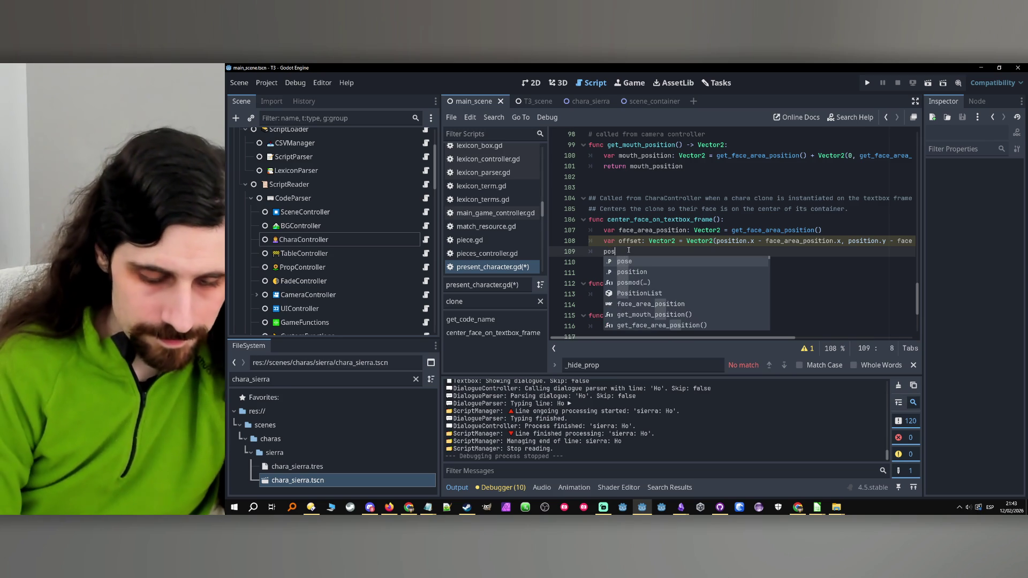
pyautogui.write('ition = offset')
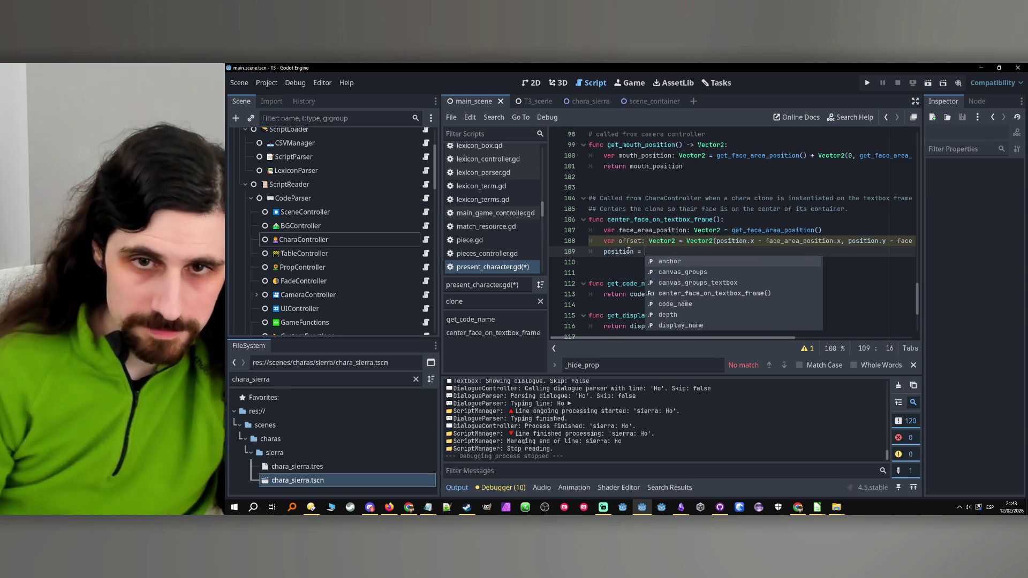
pyautogui.click(713, 241)
pyautogui.hotkey('ctrl', 's')
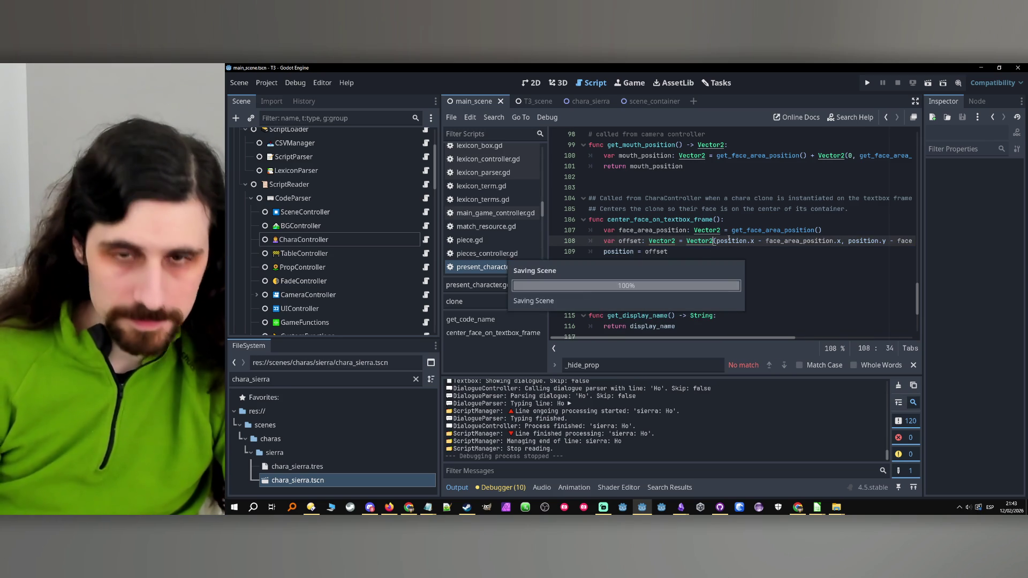
pyautogui.click(865, 83)
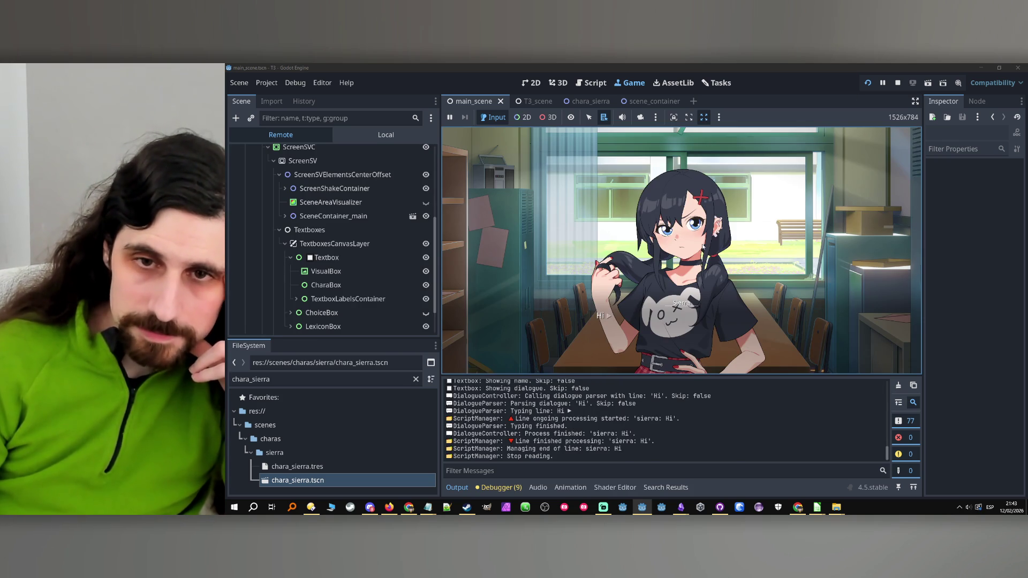
# Advance the dialogue, inspect the remote CharaBox and sierra clone's position, then stop and rerun.
pyautogui.click(705, 251)
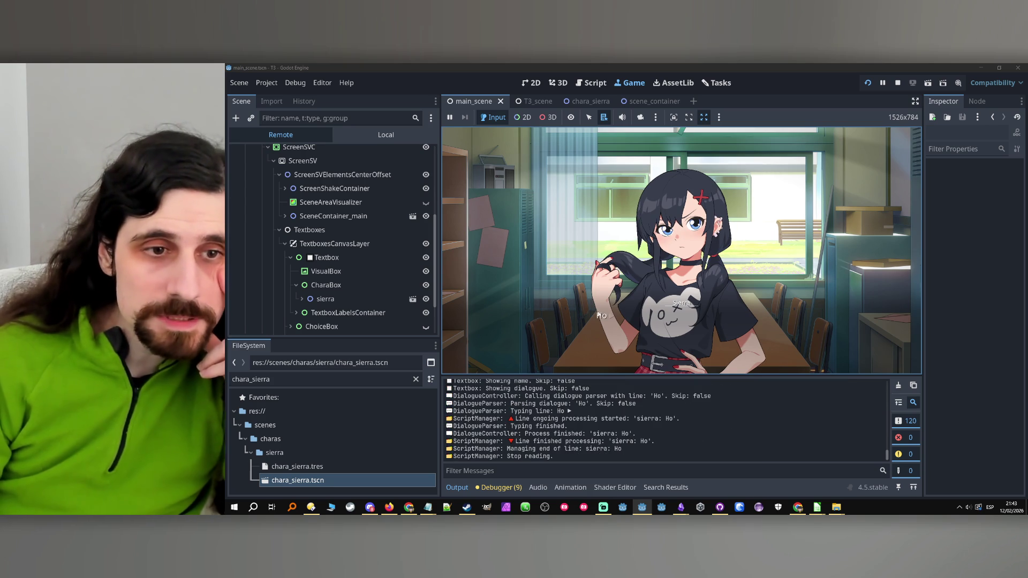
pyautogui.click(310, 303)
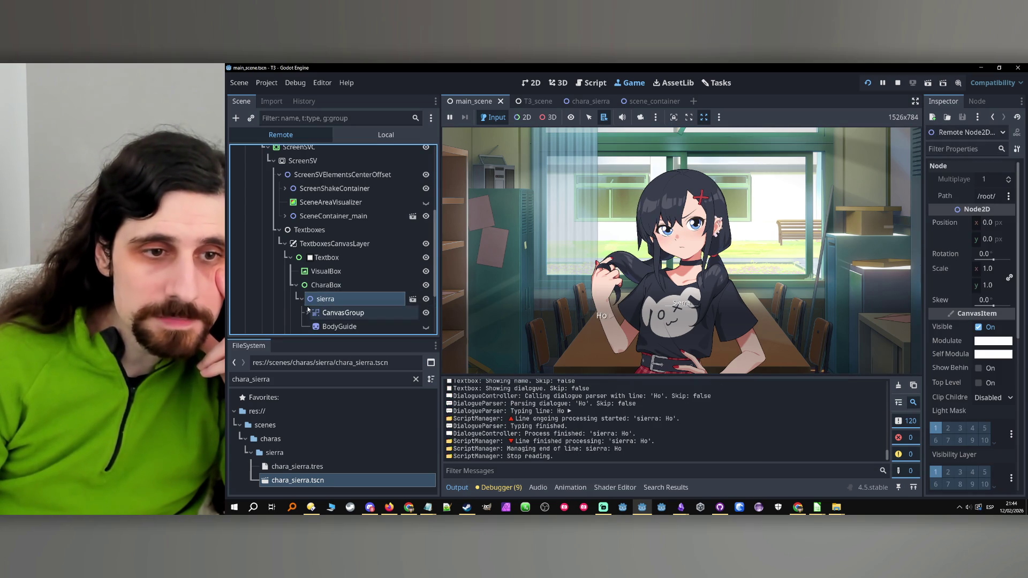
pyautogui.click(302, 299)
pyautogui.click(907, 248)
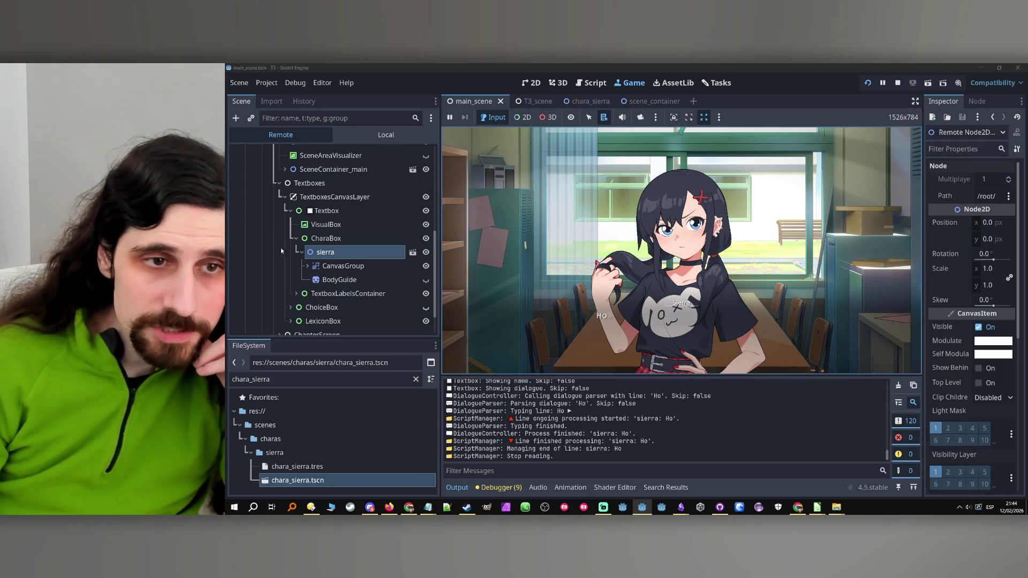
pyautogui.click(302, 252)
pyautogui.click(326, 240)
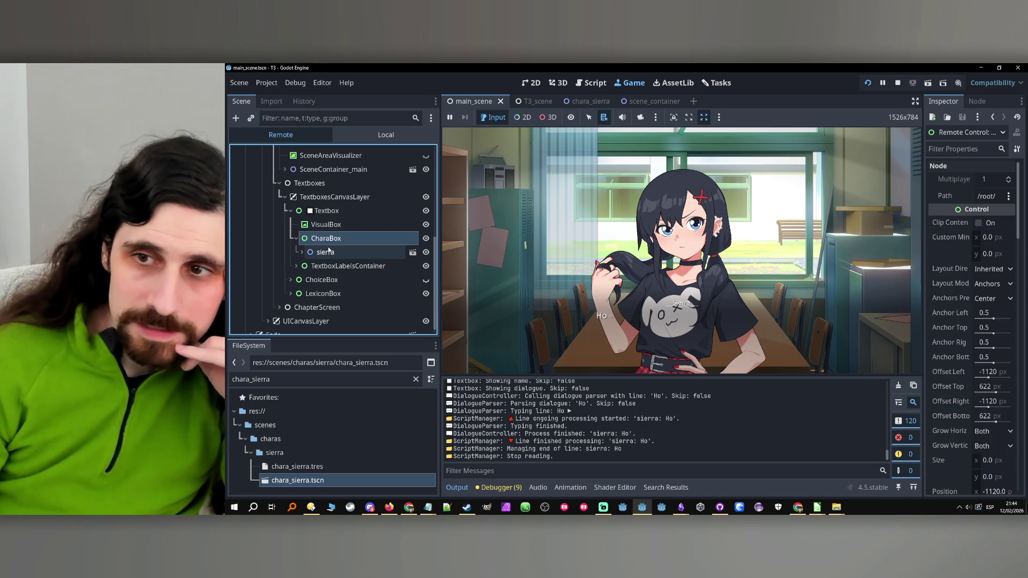
pyautogui.doubleClick(329, 252)
pyautogui.click(918, 254)
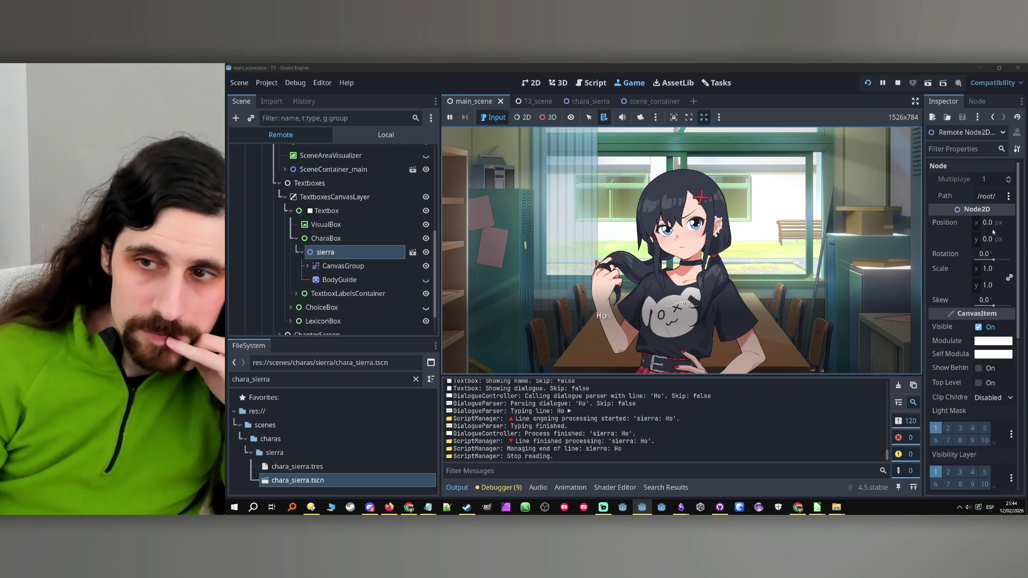
pyautogui.click(898, 82)
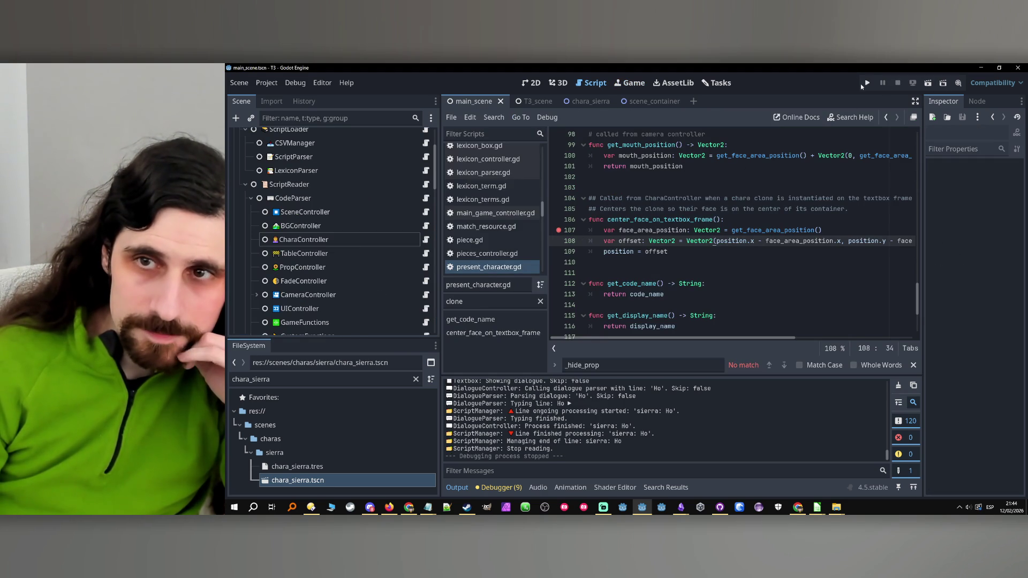
pyautogui.click(867, 82)
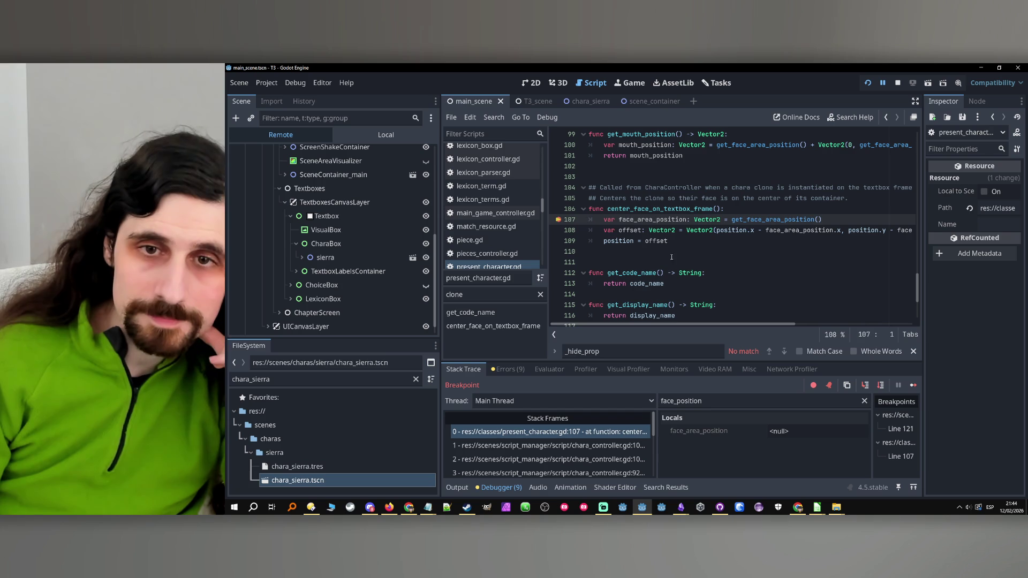
# Step past line 107 and filter Locals to check face_area_position (10.5, -259.0).
pyautogui.doubleClick(657, 219)
pyautogui.click(881, 385)
pyautogui.click(764, 401)
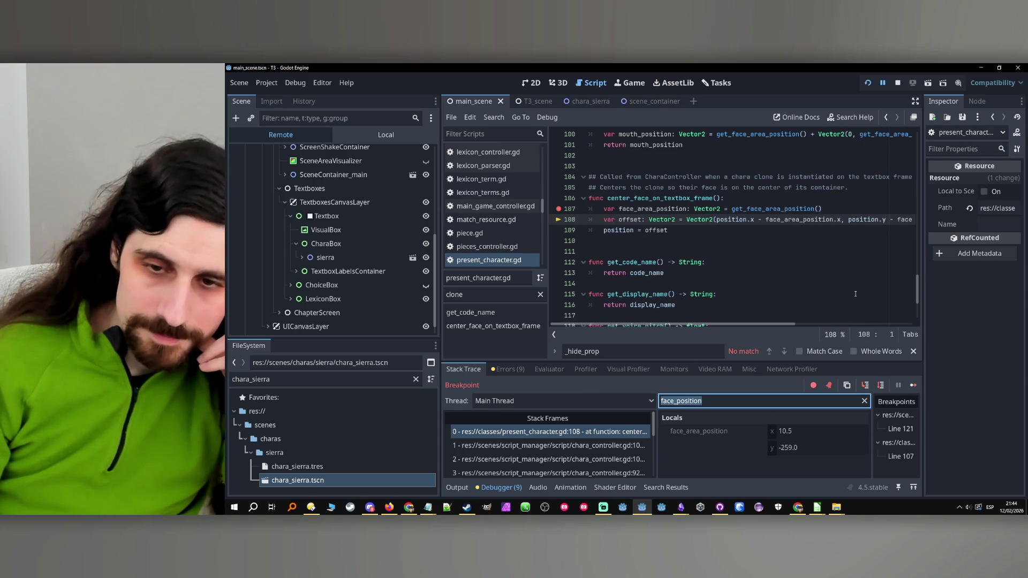
# Step to line 109 and filter Locals for offset, showing (-10.5, 259.0).
pyautogui.doubleClick(632, 219)
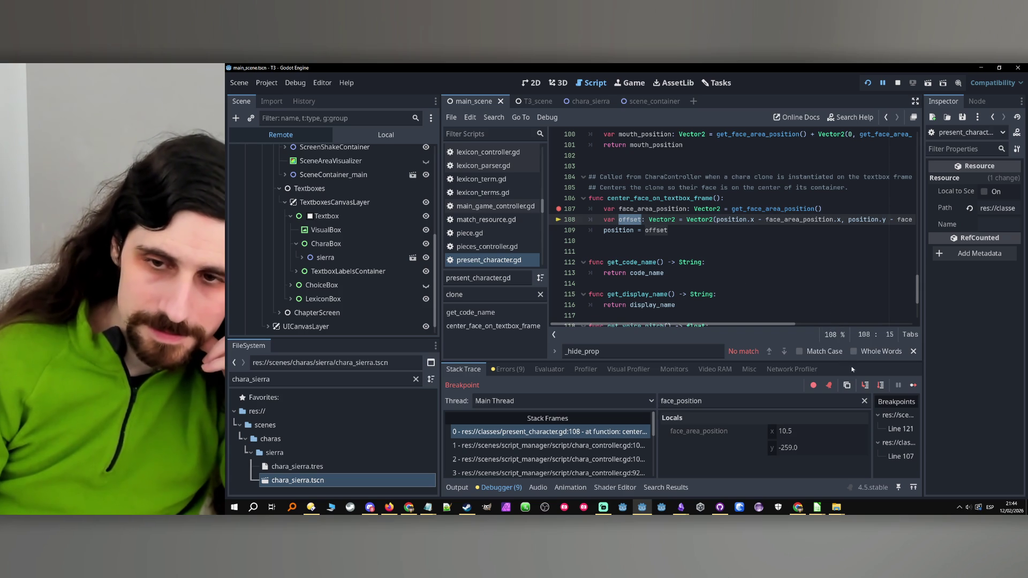
pyautogui.click(879, 389)
pyautogui.tripleClick(697, 401)
pyautogui.write('offset')
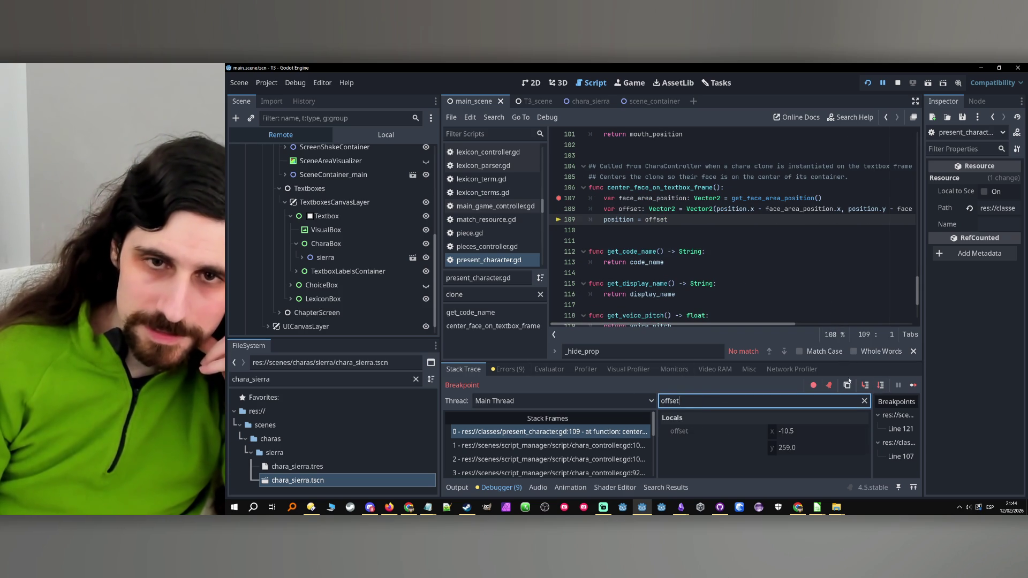
# Look over position and the instance variable, then end the debug session.
pyautogui.doubleClick(620, 220)
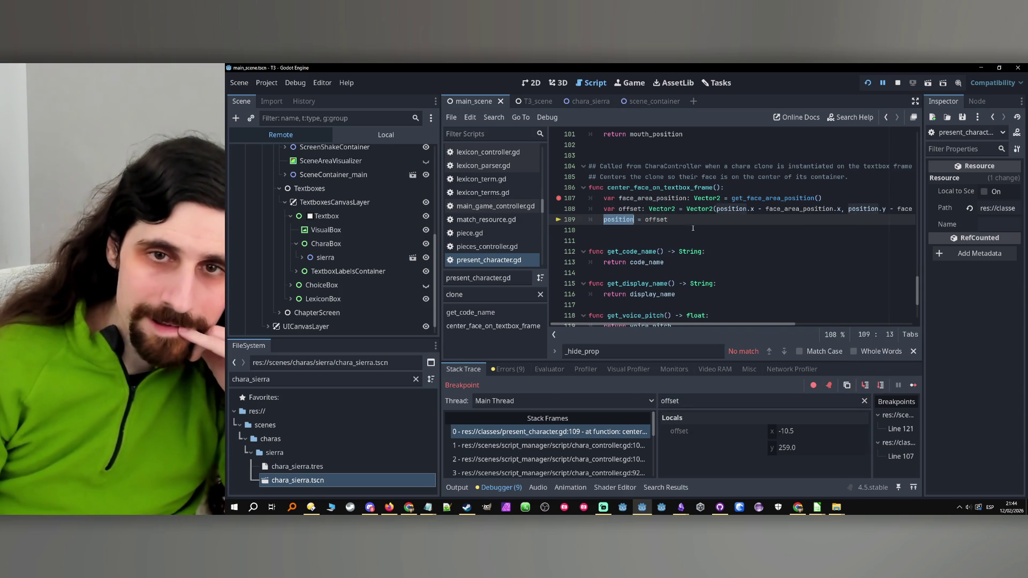
pyautogui.scroll(20, 749, 231)
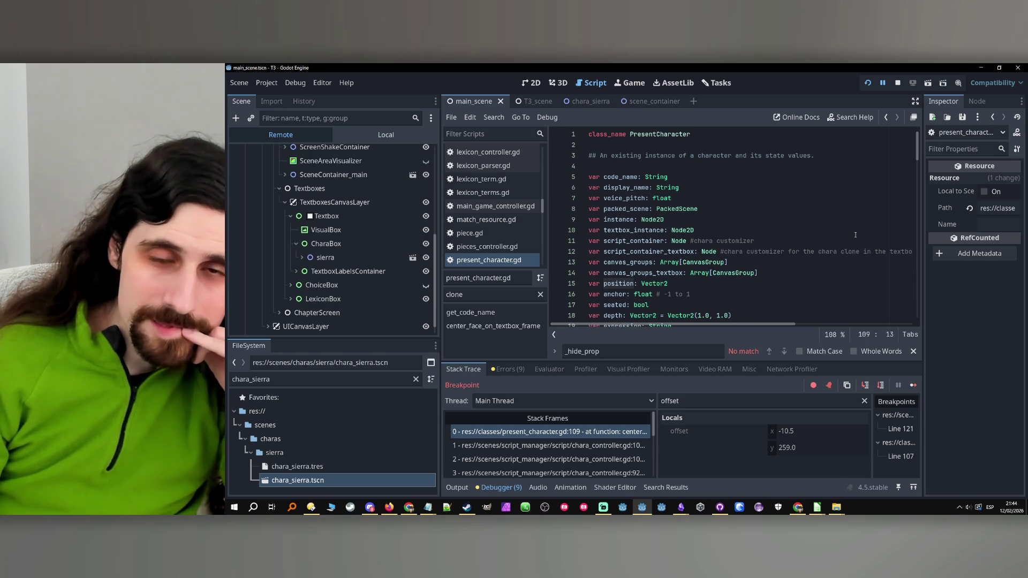
pyautogui.doubleClick(619, 220)
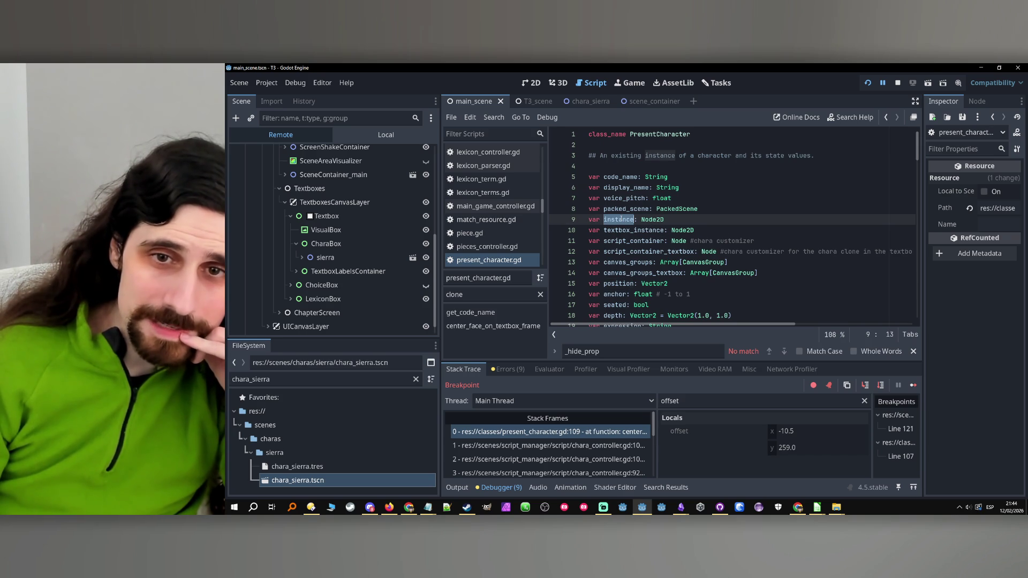
pyautogui.click(900, 83)
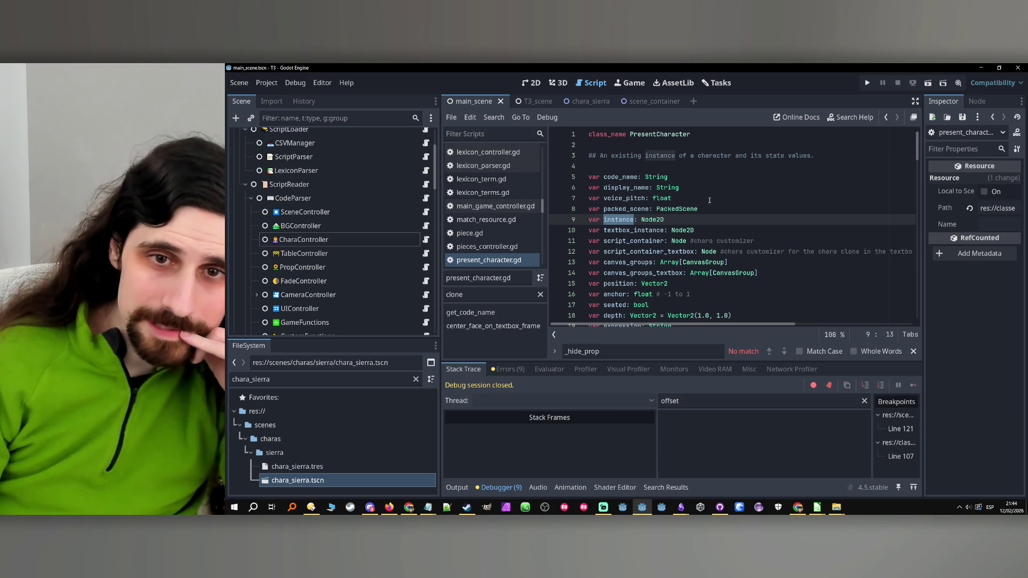
# Change line 109 to textbox_instance.position = offset.
pyautogui.doubleClick(652, 231)
pyautogui.scroll(-20, 653, 233)
pyautogui.scroll(-13, 681, 236)
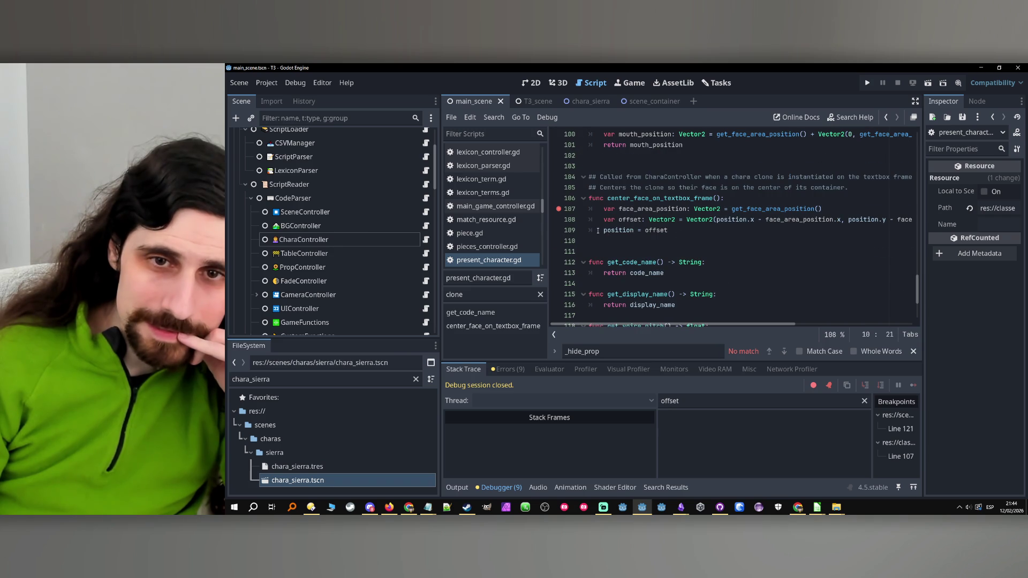
pyautogui.click(598, 230)
pyautogui.write('textbox_instance')
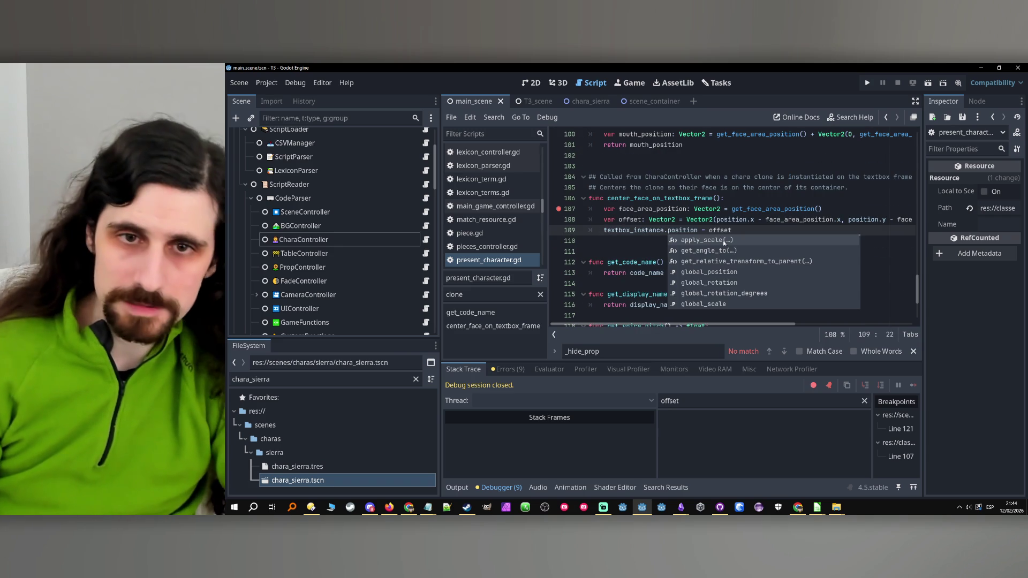
pyautogui.click(558, 209)
# Remove the line 107 breakpoint and rerun, confirming sierra's clone sits at (-10.5, 259.0).
pyautogui.click(768, 220)
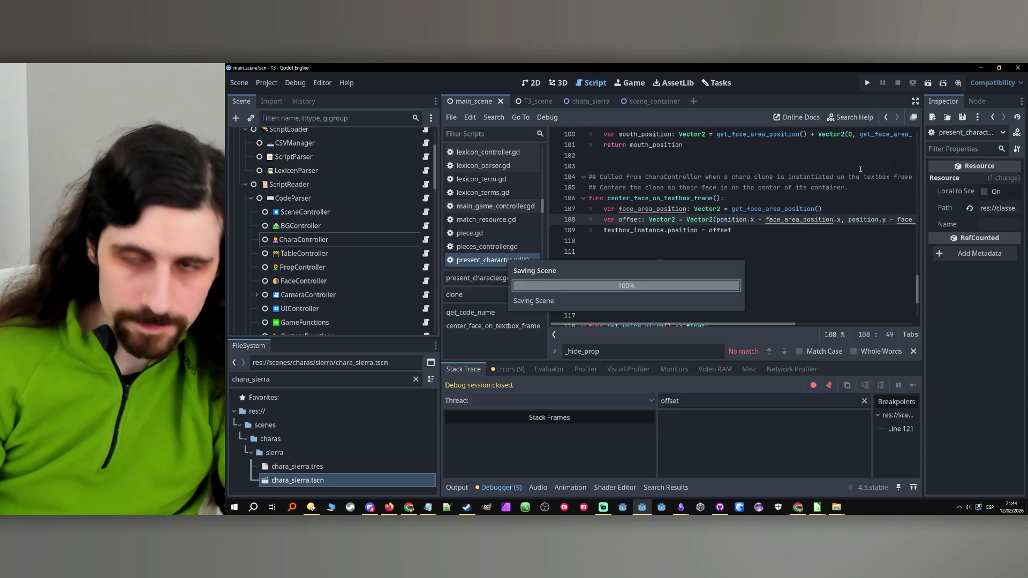
pyautogui.click(867, 83)
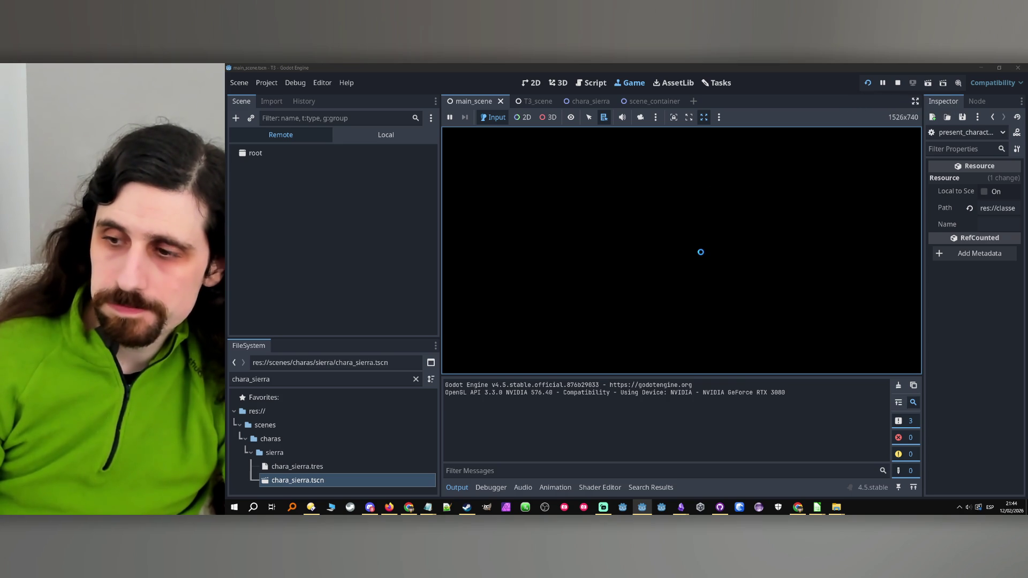
pyautogui.click(677, 238)
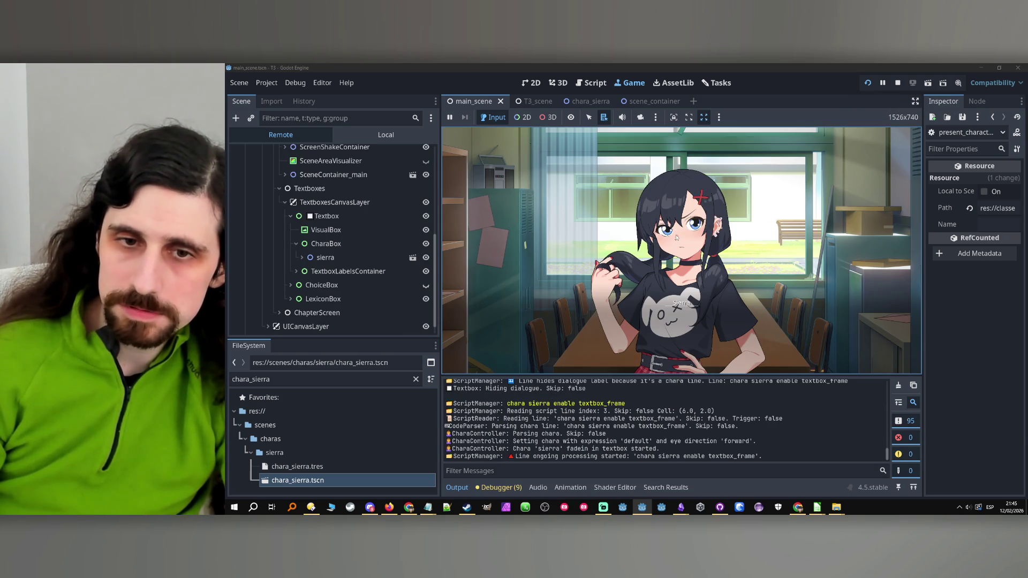
pyautogui.click(677, 238)
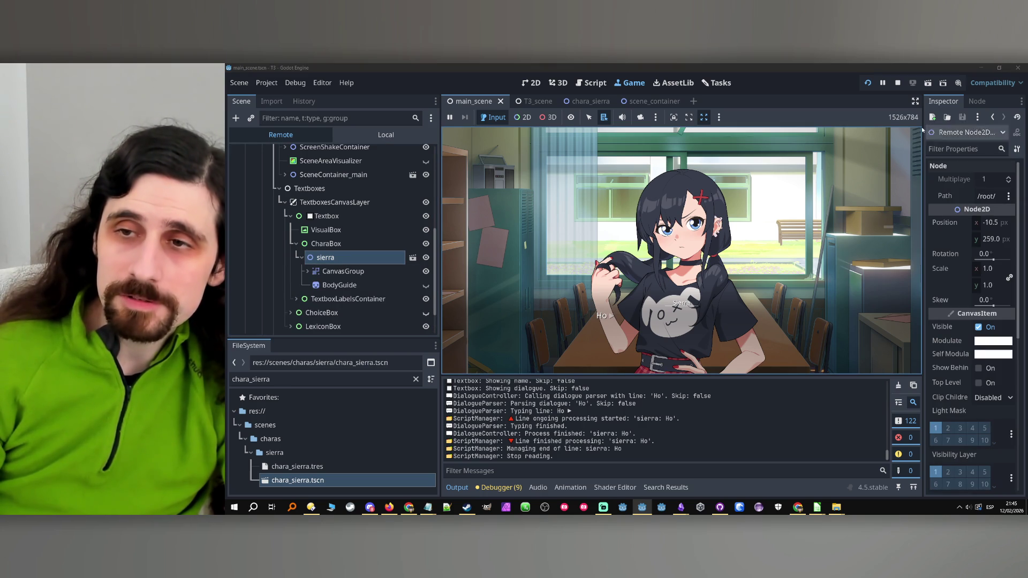
pyautogui.click(898, 84)
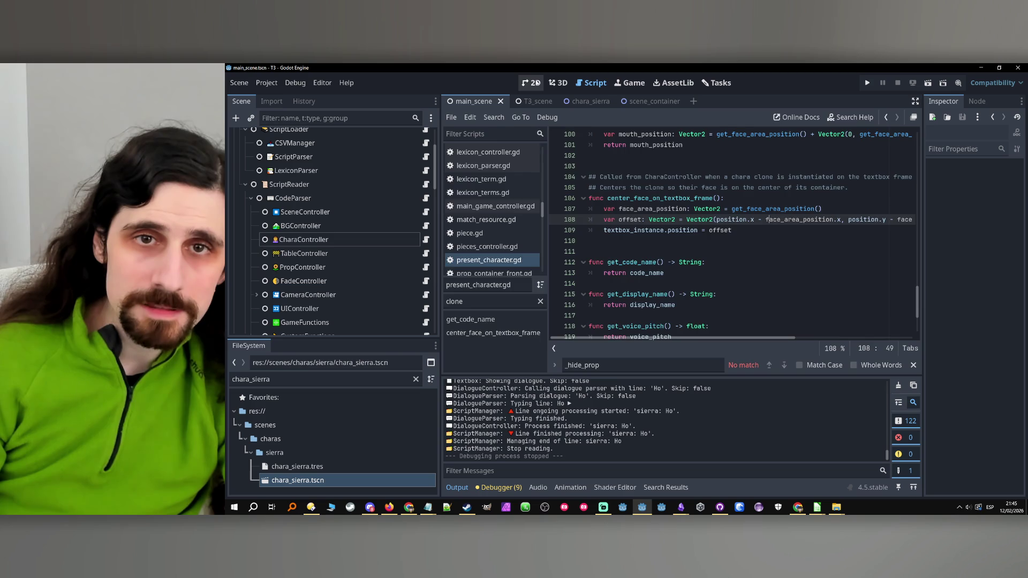
pyautogui.click(533, 83)
pyautogui.scroll(-5, 310, 245)
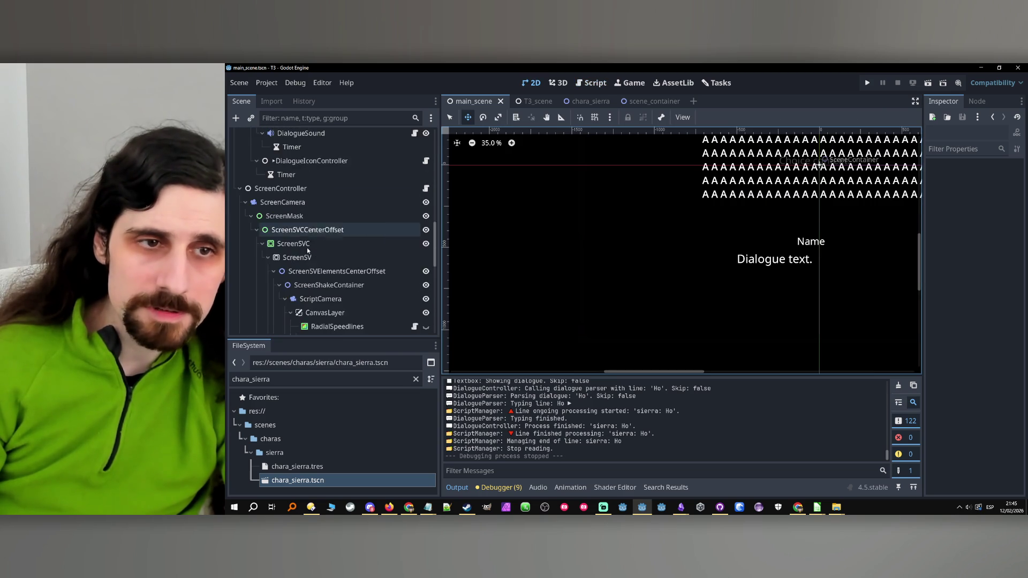
pyautogui.scroll(-5, 310, 246)
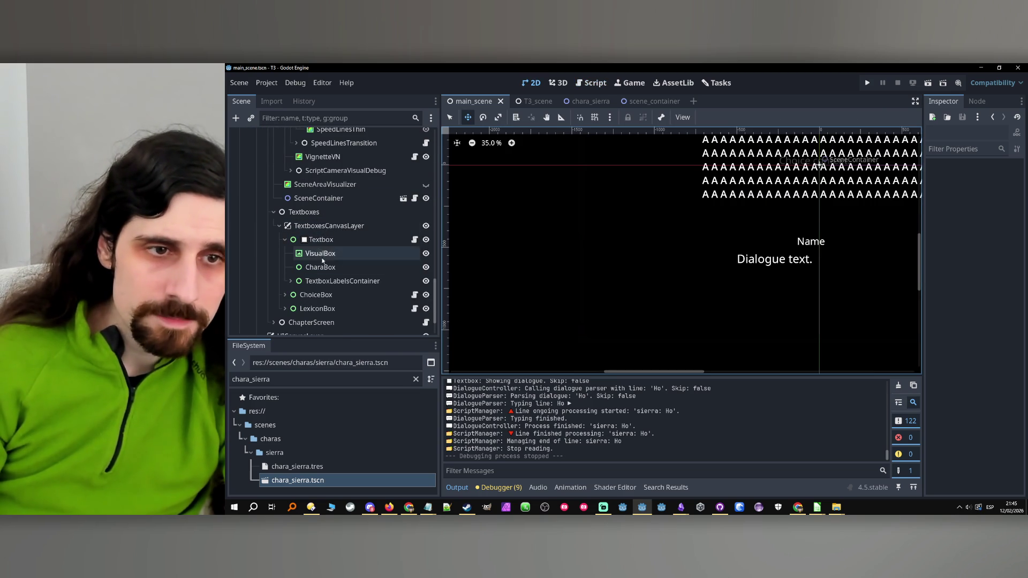
pyautogui.click(325, 266)
pyautogui.moveTo(298, 481)
pyautogui.mouseDown()
pyautogui.moveTo(326, 222)
pyautogui.moveTo(329, 264)
pyautogui.mouseUp()
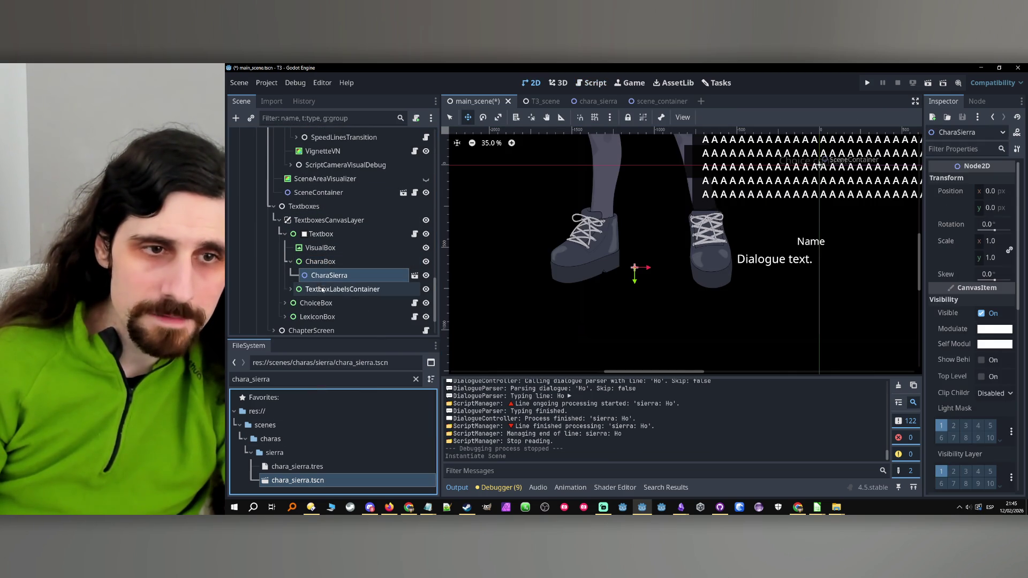
pyautogui.click(324, 262)
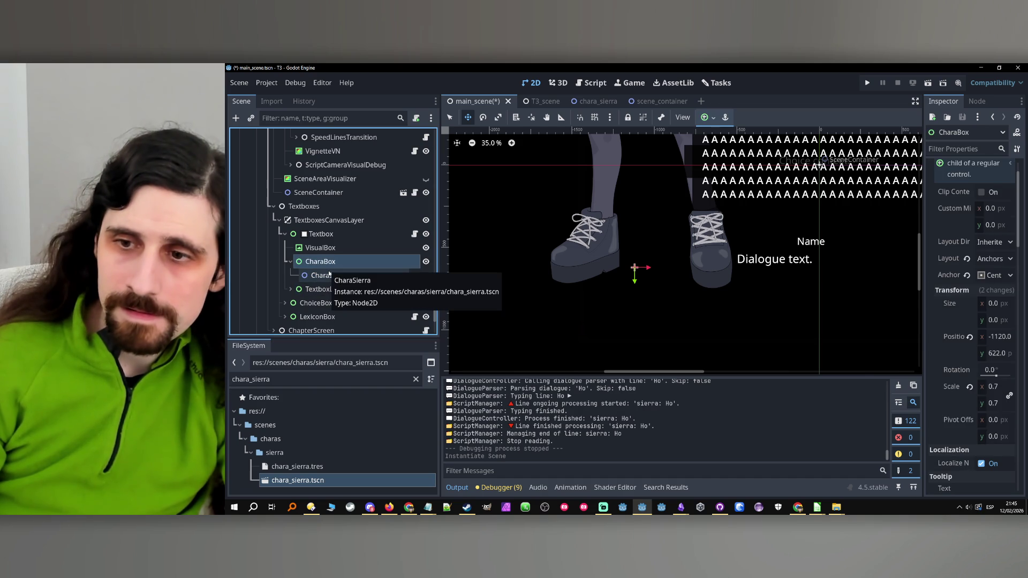
pyautogui.click(341, 277)
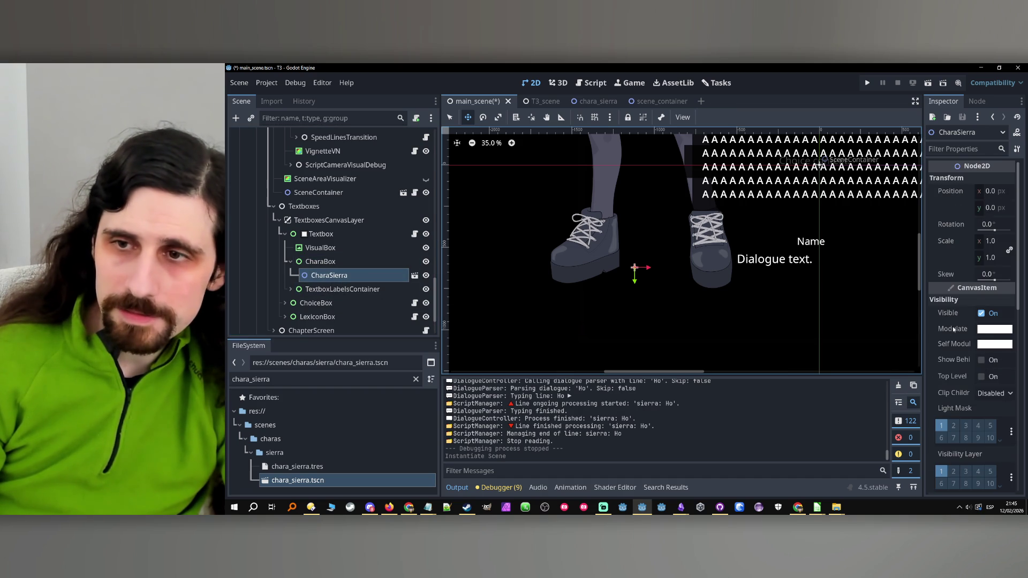
pyautogui.click(998, 194)
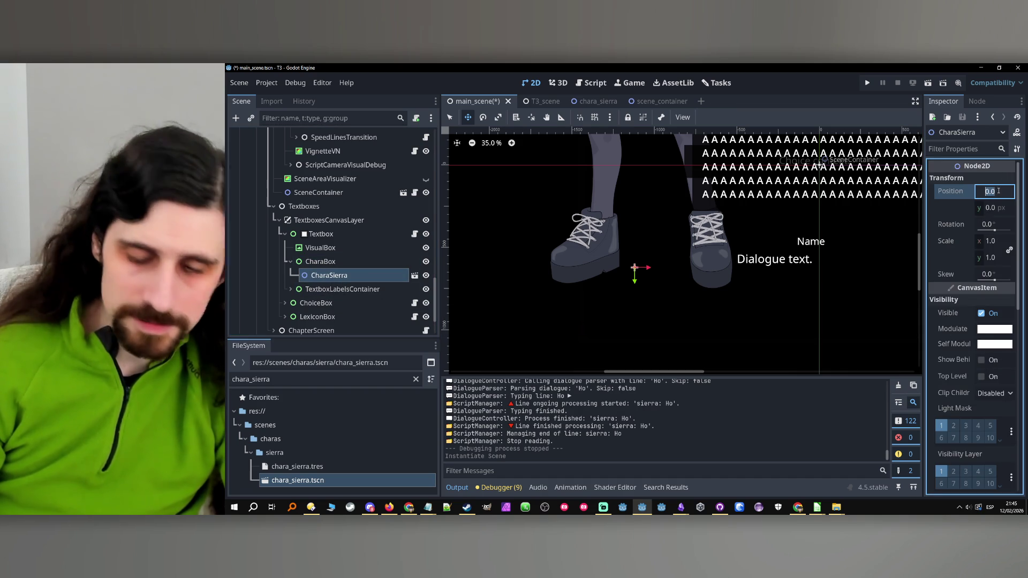
pyautogui.write('-10.5')
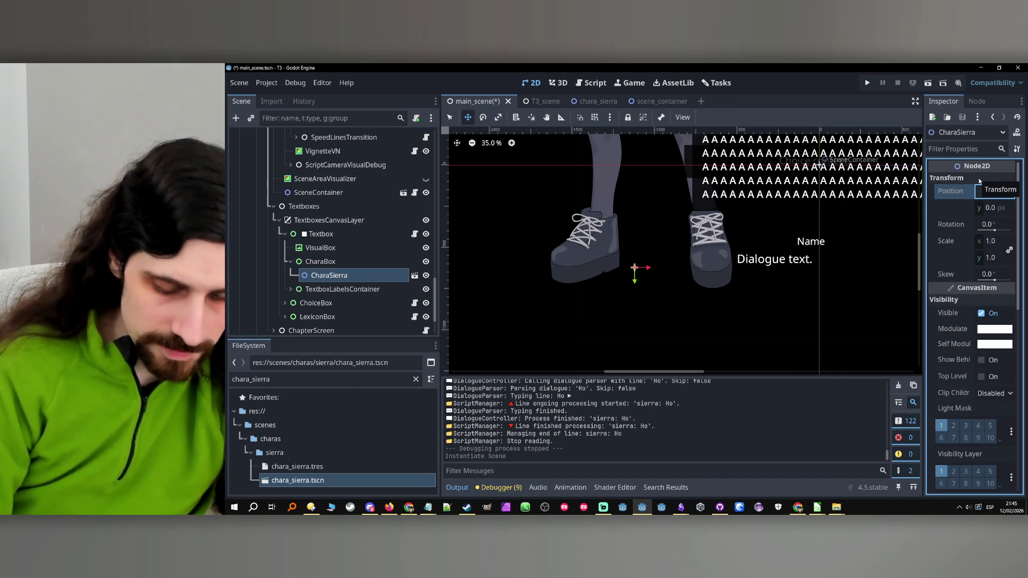
pyautogui.press('Return')
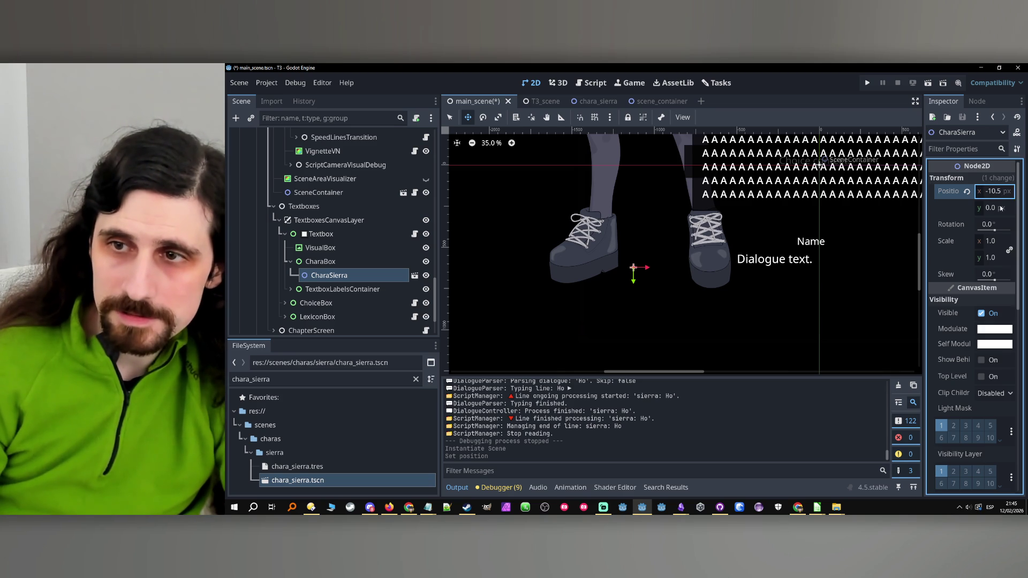
pyautogui.click(996, 208)
pyautogui.write('25')
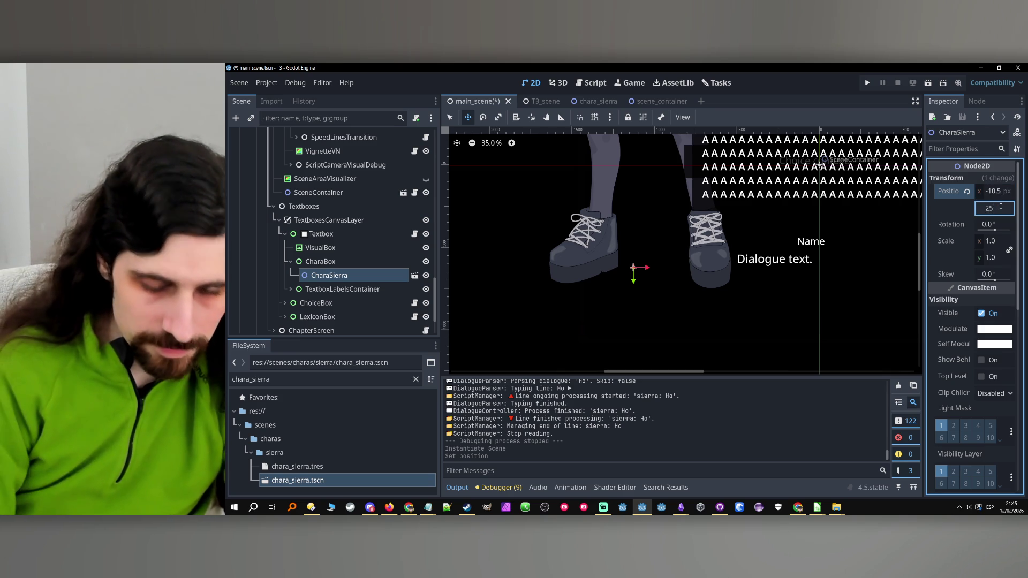
pyautogui.write('9')
pyautogui.press('Return')
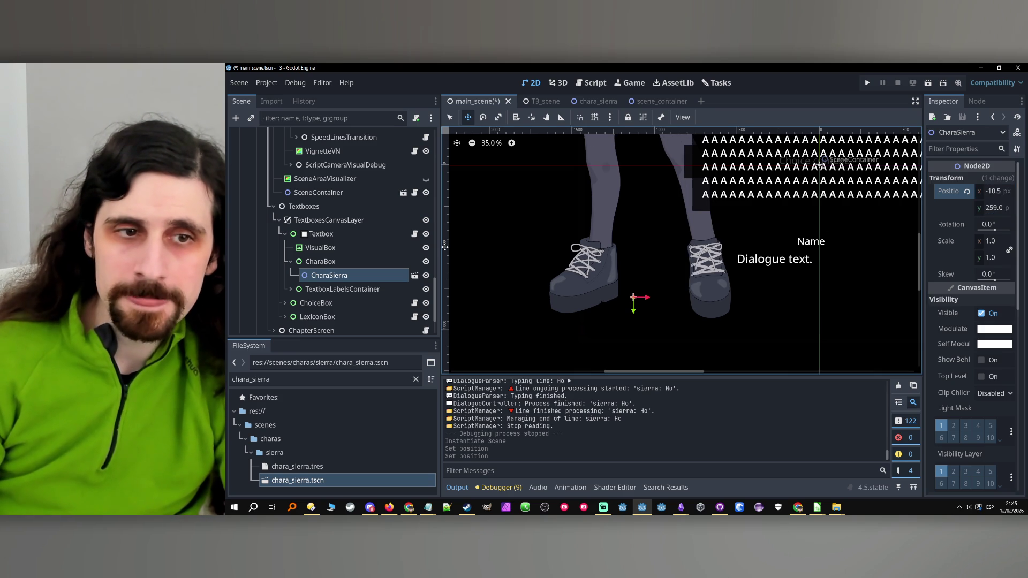
pyautogui.scroll(-1, 661, 255)
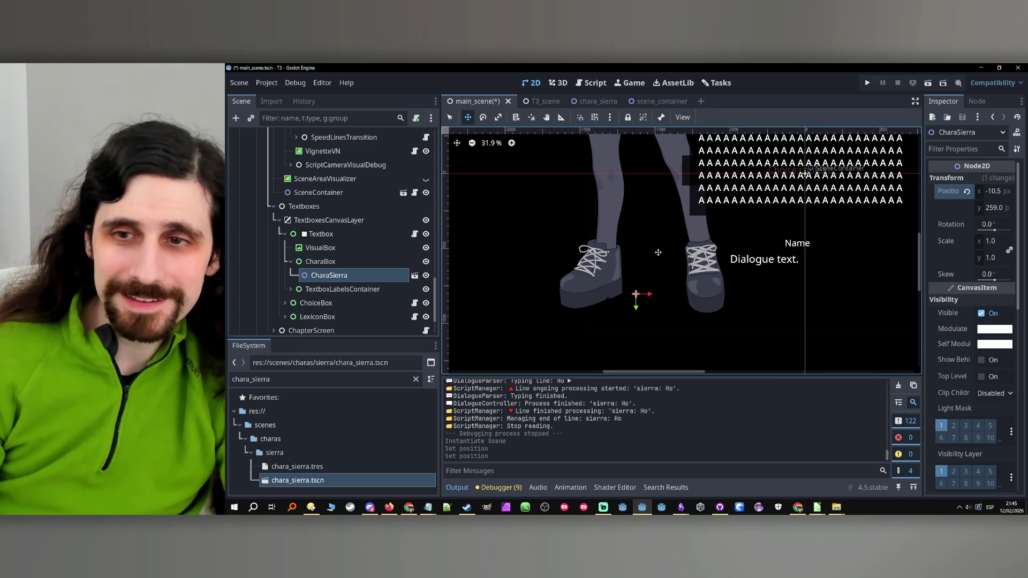
pyautogui.click(343, 262)
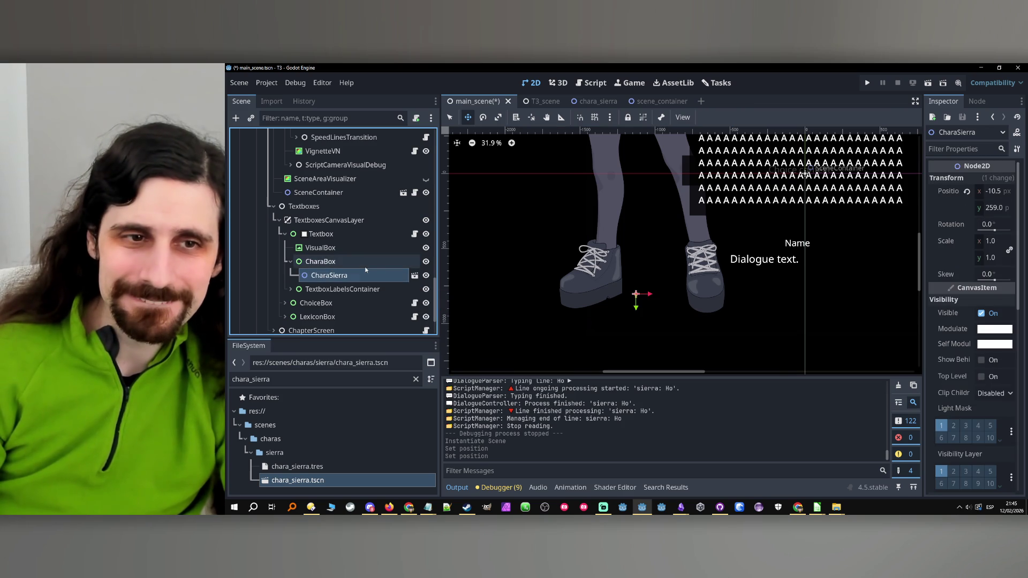
pyautogui.click(365, 274)
pyautogui.scroll(-10, 513, 278)
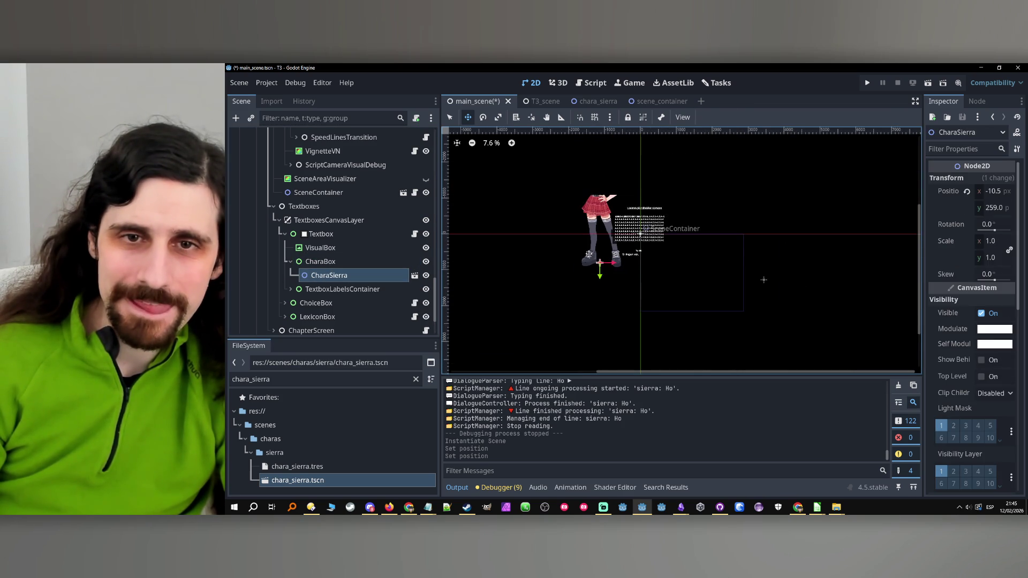
pyautogui.click(321, 262)
pyautogui.click(329, 275)
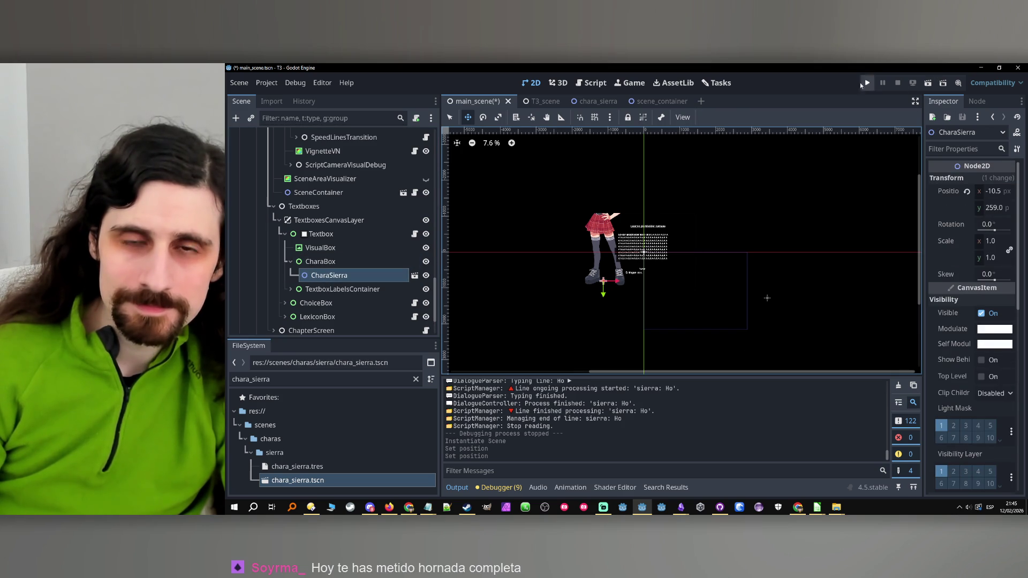
pyautogui.click(335, 262)
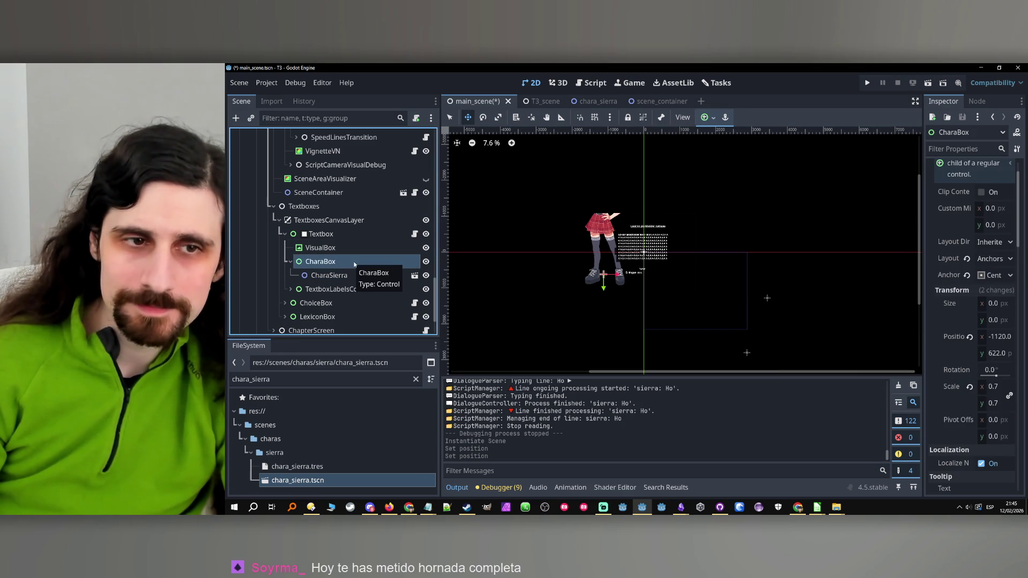
pyautogui.click(377, 274)
pyautogui.click(414, 275)
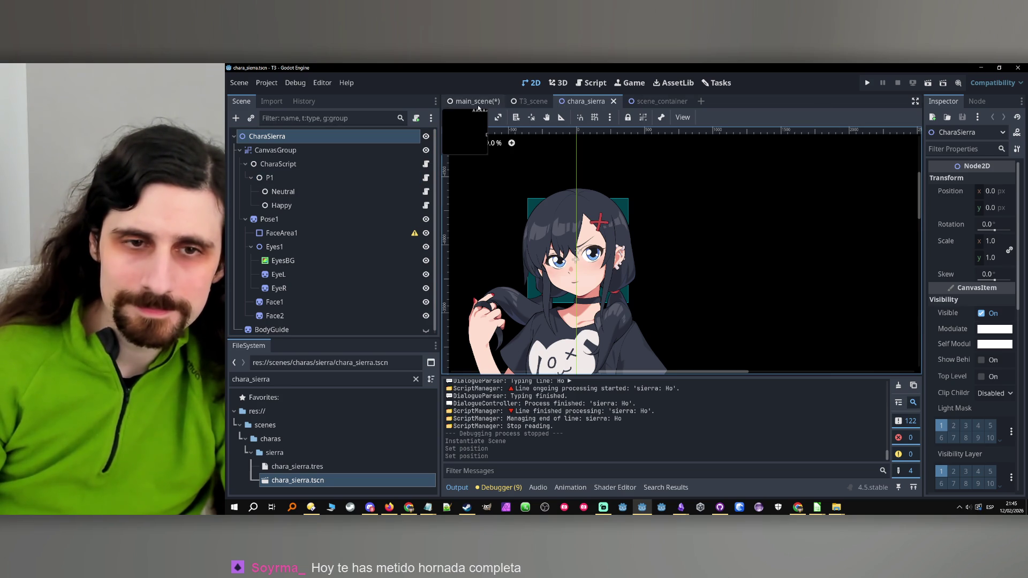
pyautogui.scroll(-3, 556, 230)
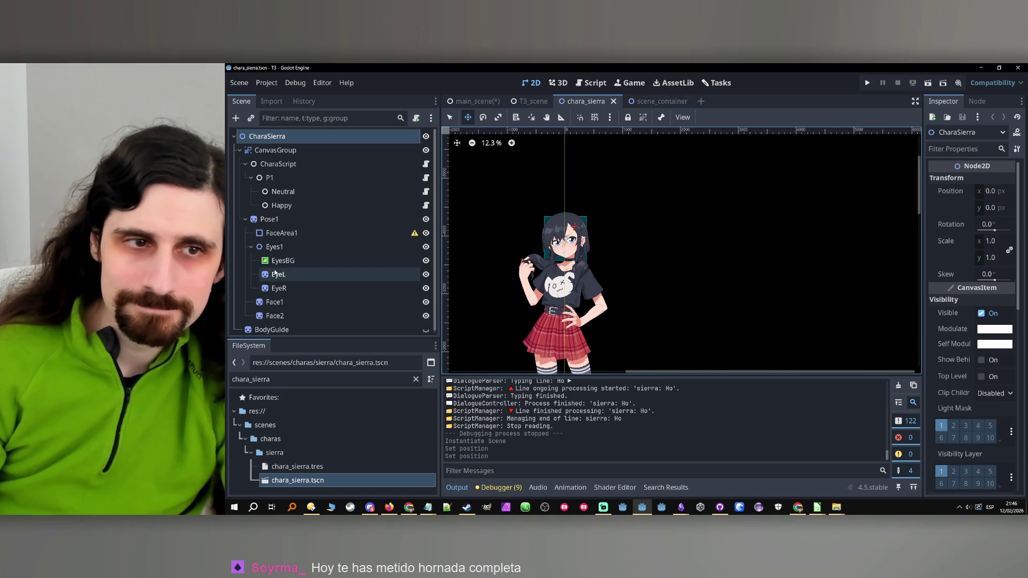
pyautogui.click(282, 233)
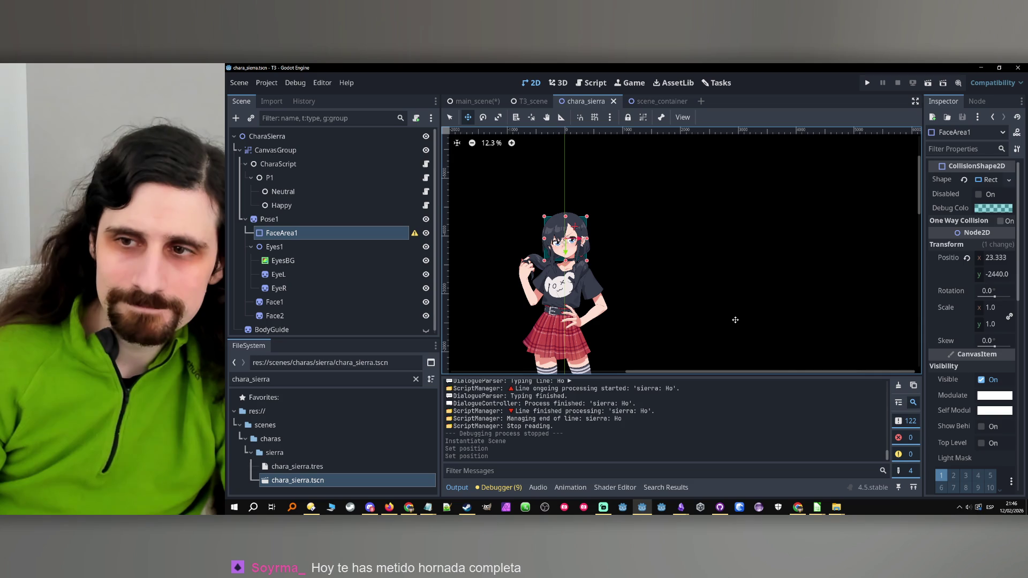
pyautogui.scroll(-3, 714, 311)
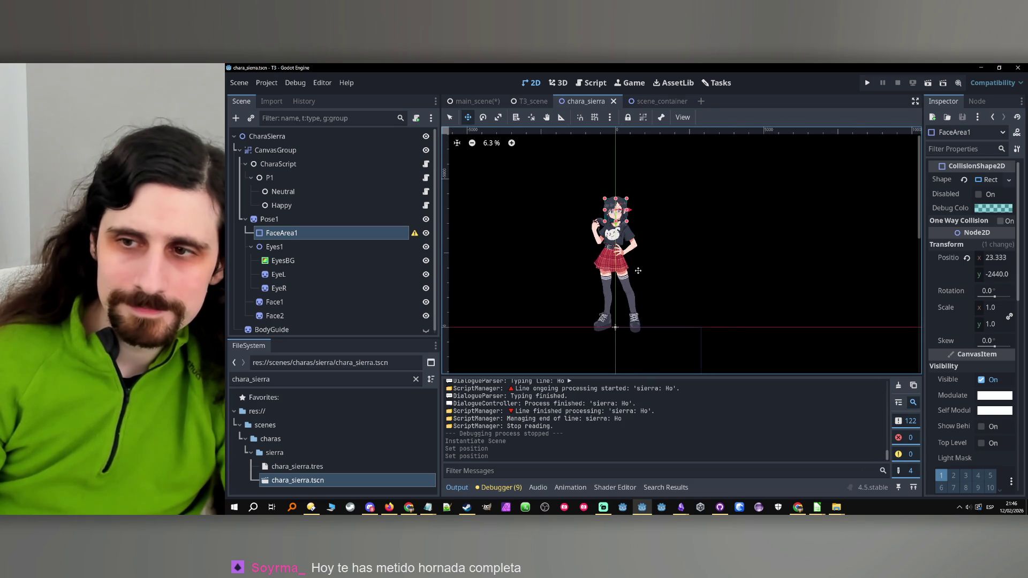
pyautogui.click(474, 102)
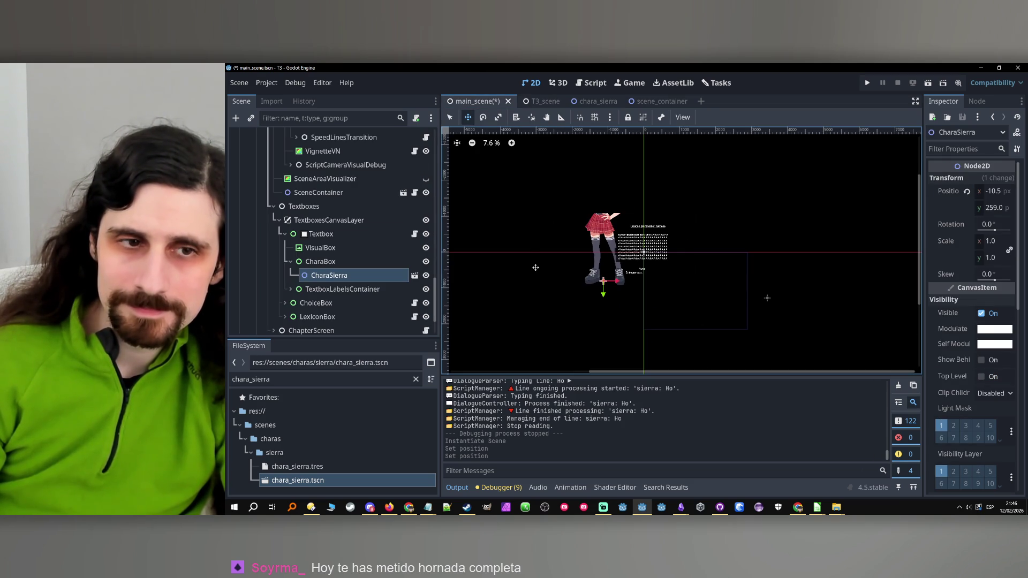
pyautogui.click(372, 262)
pyautogui.click(362, 275)
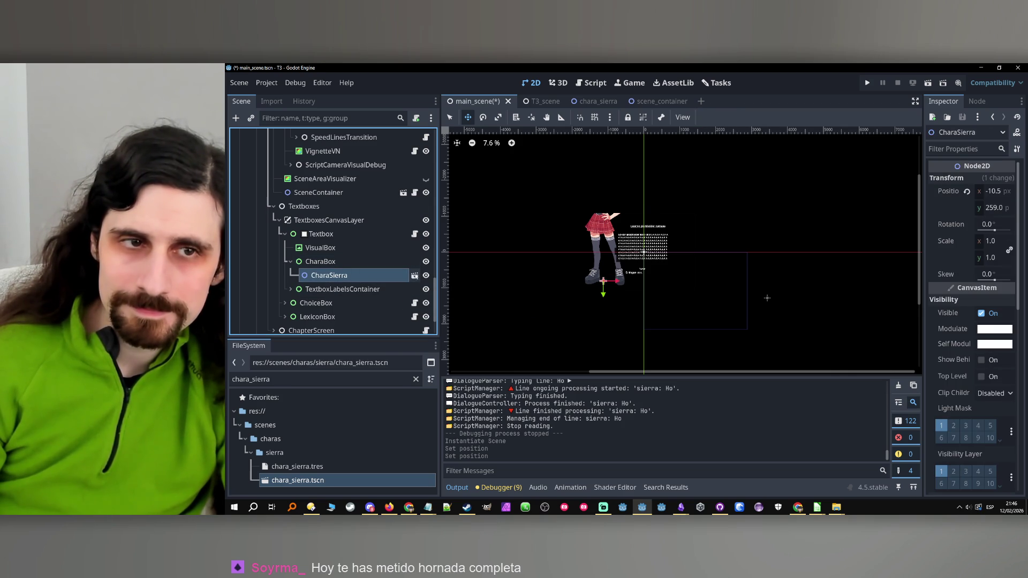
pyautogui.click(415, 275)
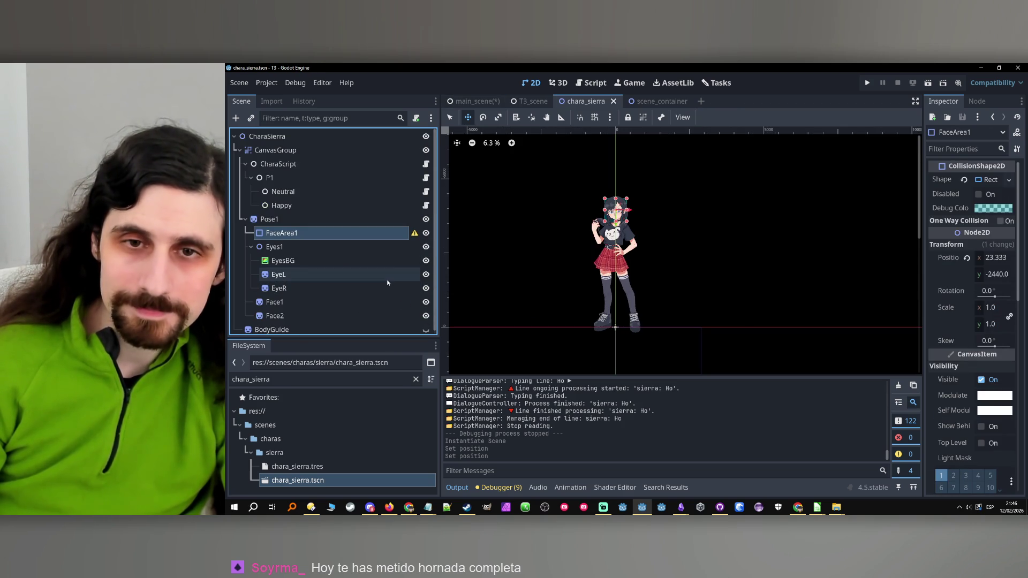
pyautogui.click(475, 101)
pyautogui.click(321, 262)
pyautogui.click(330, 275)
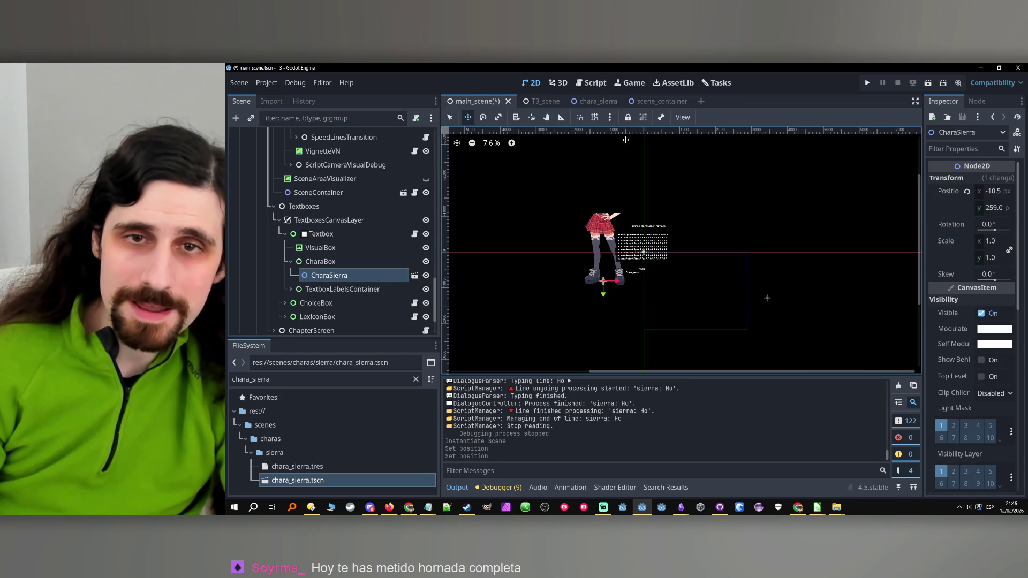
pyautogui.click(359, 262)
pyautogui.click(343, 276)
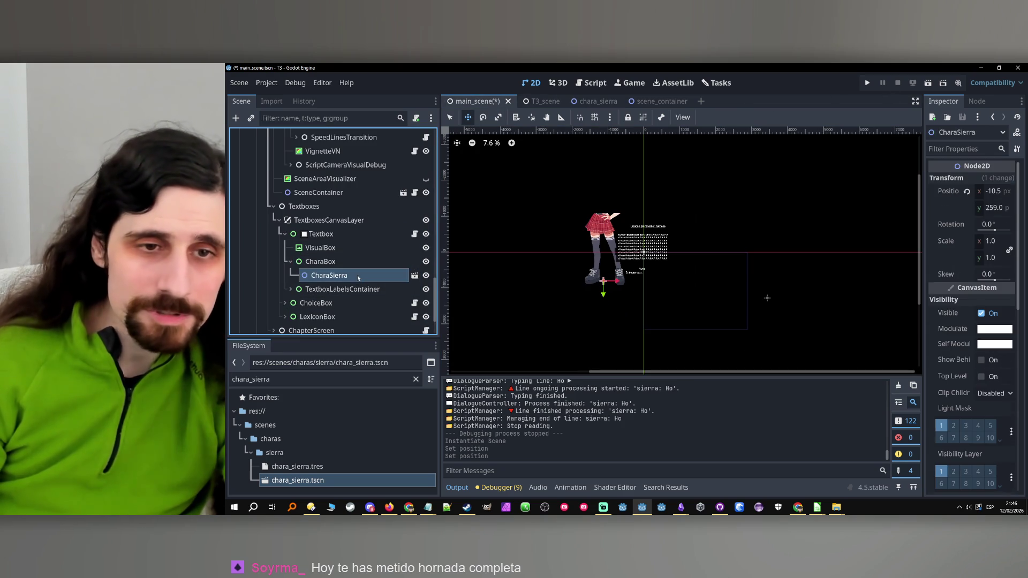
pyautogui.click(370, 249)
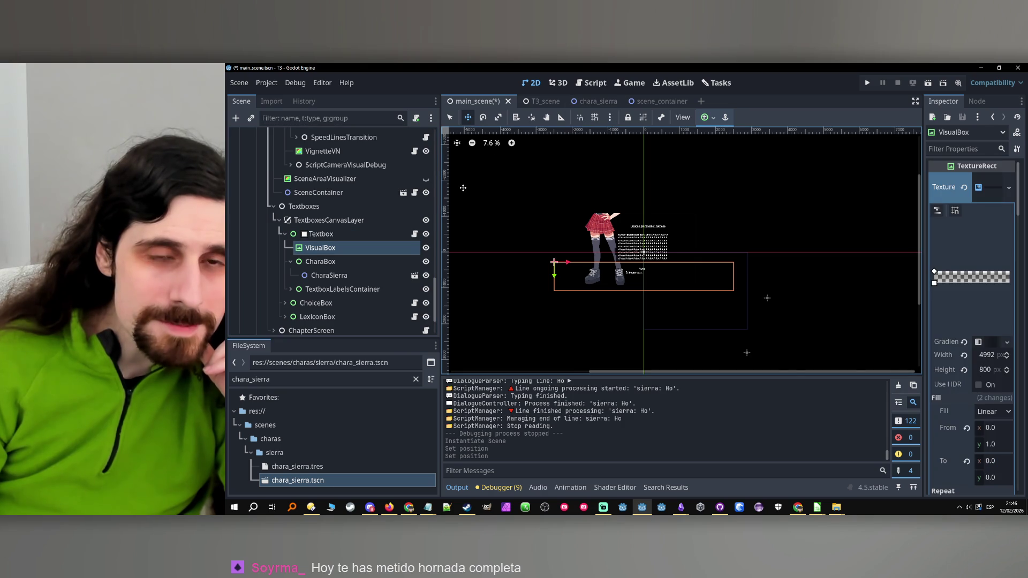
pyautogui.click(380, 233)
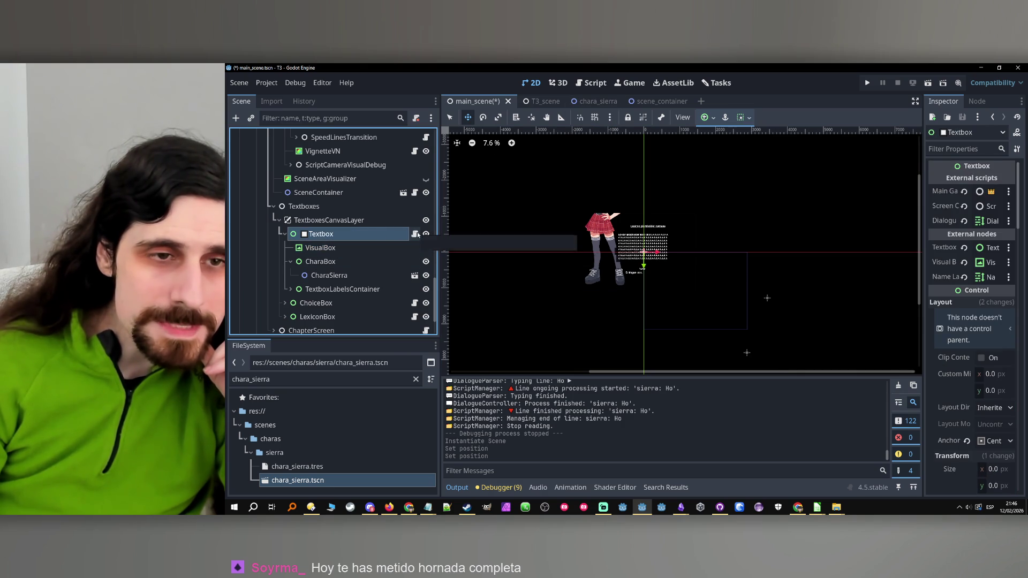
pyautogui.click(354, 249)
pyautogui.click(352, 276)
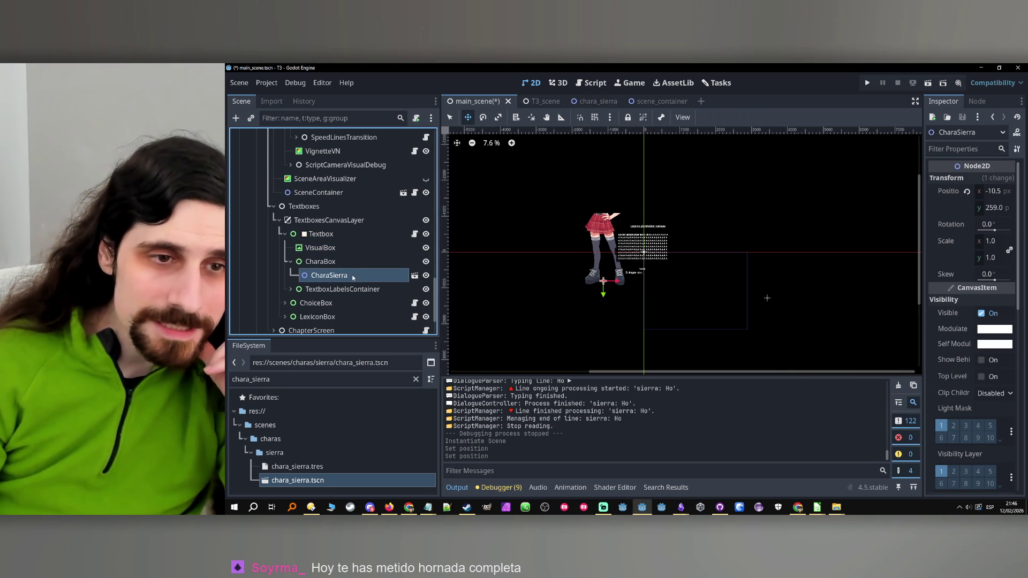
# Delete the CharaSierra node and confirm CharaBox is now empty.
pyautogui.press('Delete')
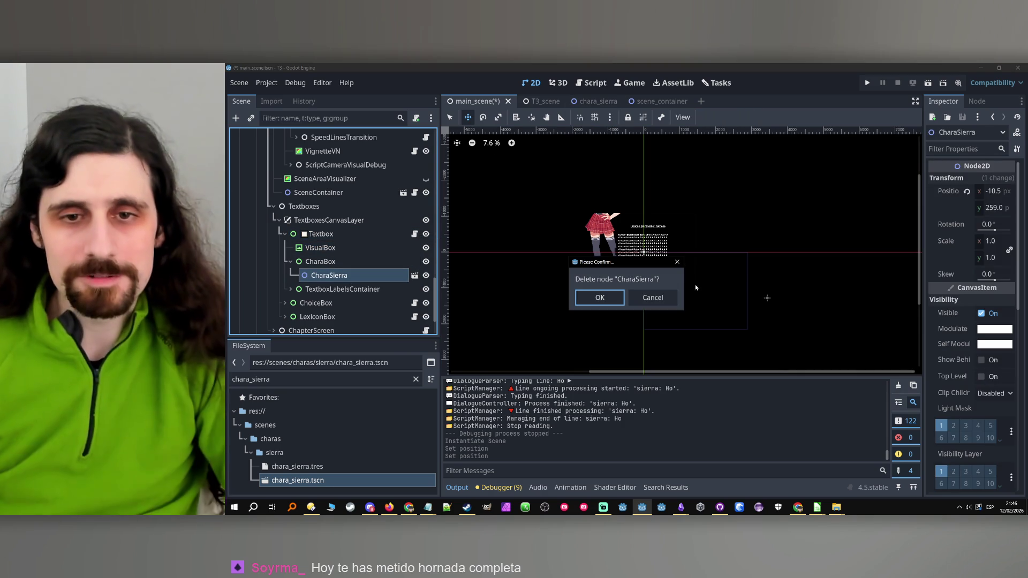
pyautogui.press('Return')
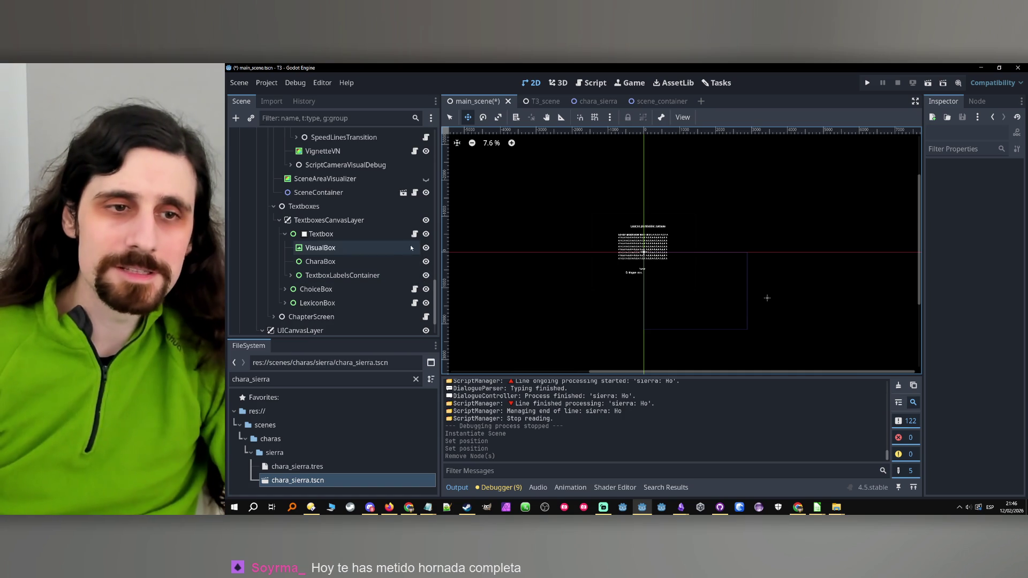
pyautogui.click(392, 262)
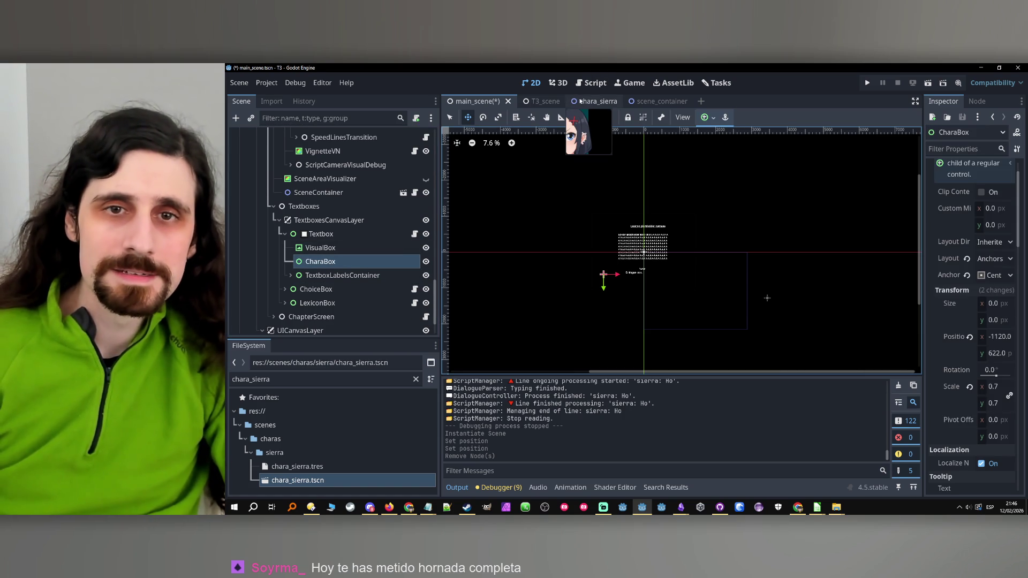
# Glance at the chara_sierra scene, return to main_scene, and open the ScriptParser script.
pyautogui.click(580, 101)
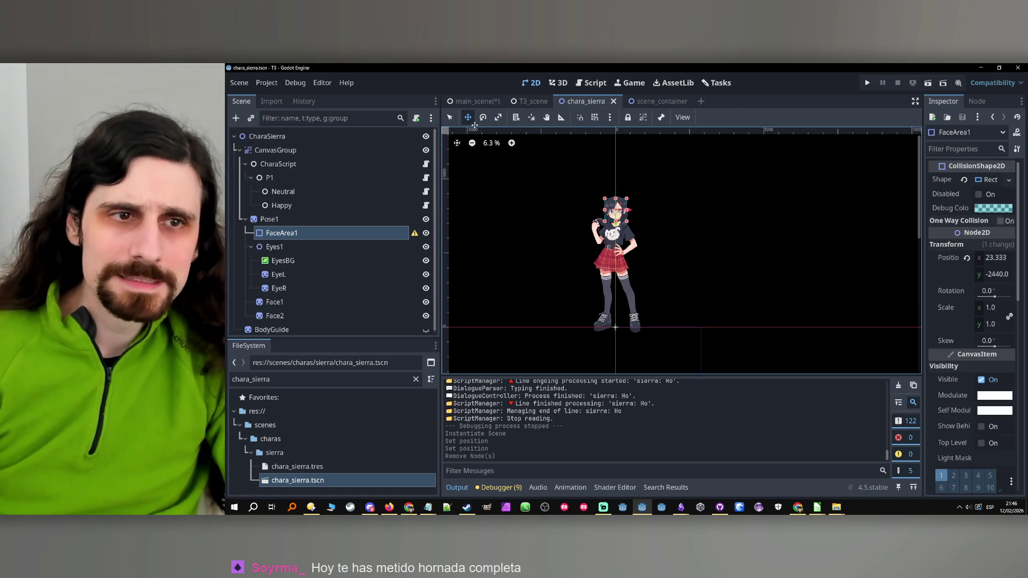
pyautogui.click(477, 101)
pyautogui.scroll(5, 359, 152)
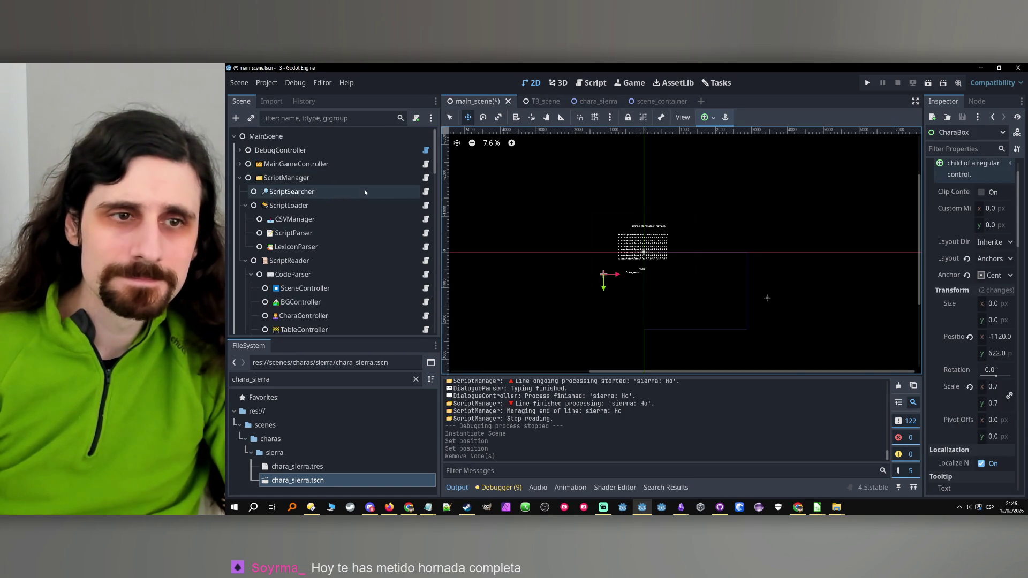
pyautogui.click(375, 233)
# Go from the ScriptParser and CharaController scripts to the PresentCharacter class.
pyautogui.click(426, 233)
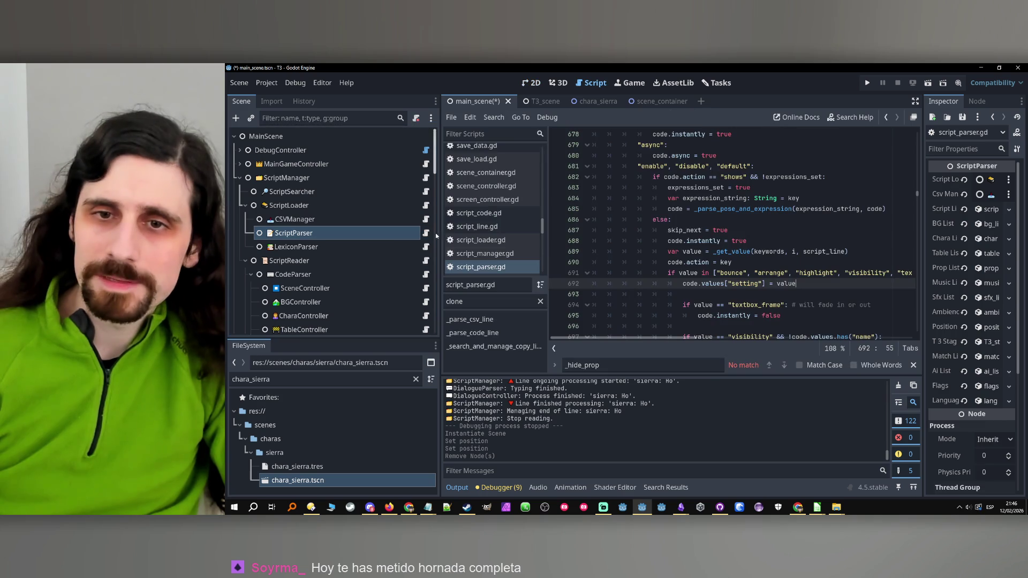
pyautogui.scroll(-1, 375, 262)
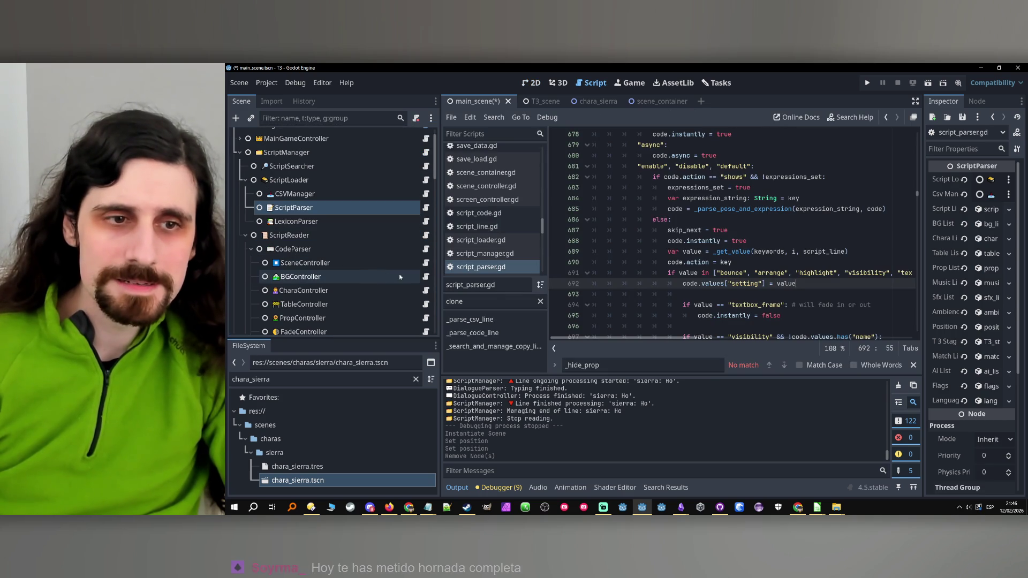
pyautogui.click(426, 290)
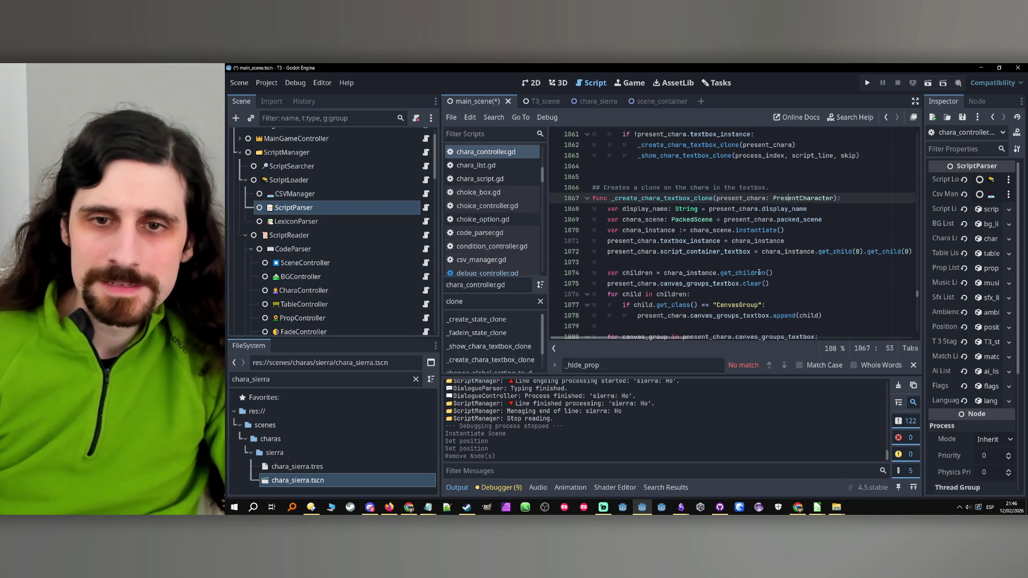
pyautogui.doubleClick(689, 198)
pyautogui.scroll(-1, 810, 255)
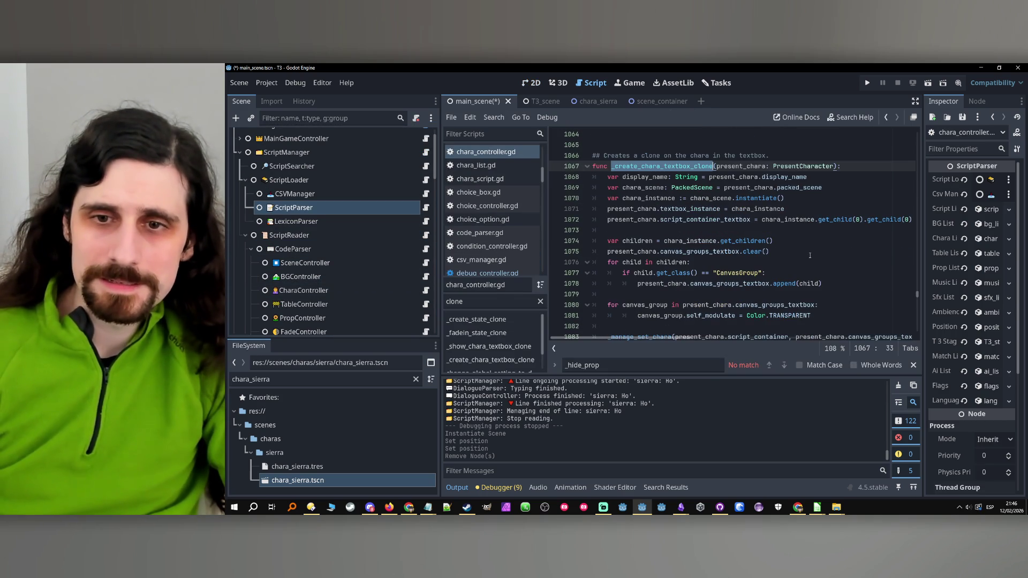
pyautogui.keyDown('ctrl'); pyautogui.click(794, 167); pyautogui.keyUp('ctrl')
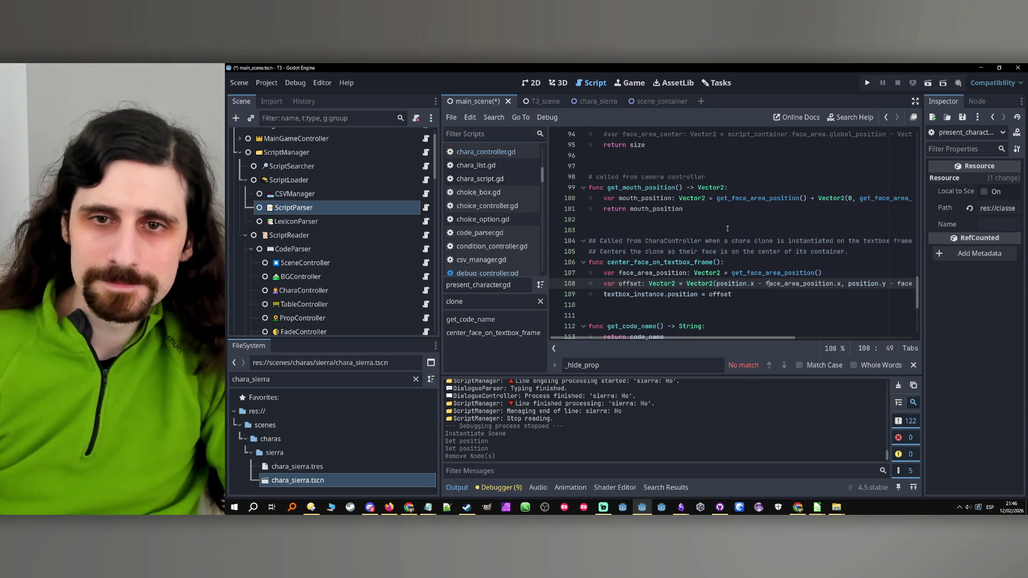
pyautogui.scroll(12, 723, 240)
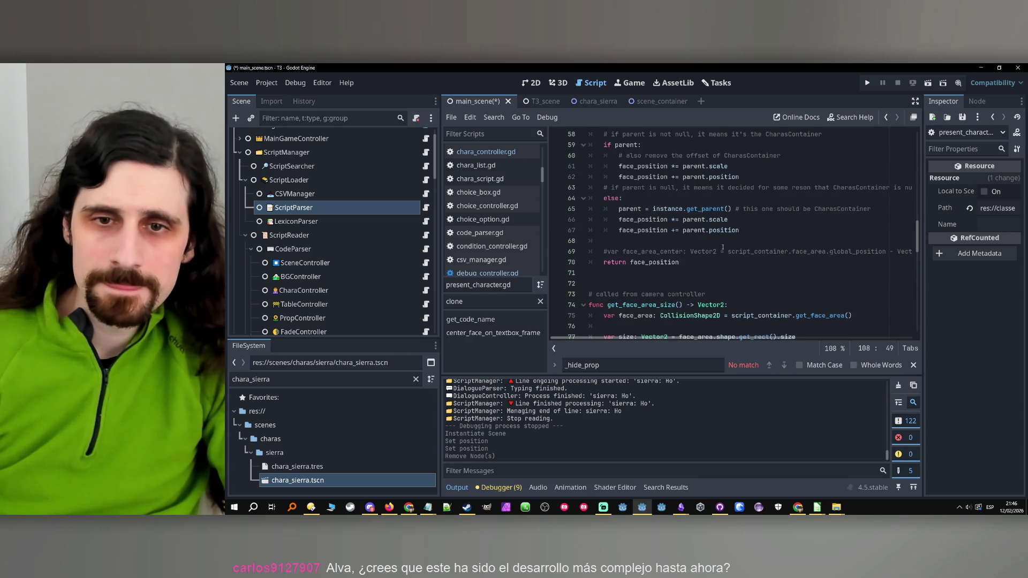
pyautogui.scroll(9, 723, 247)
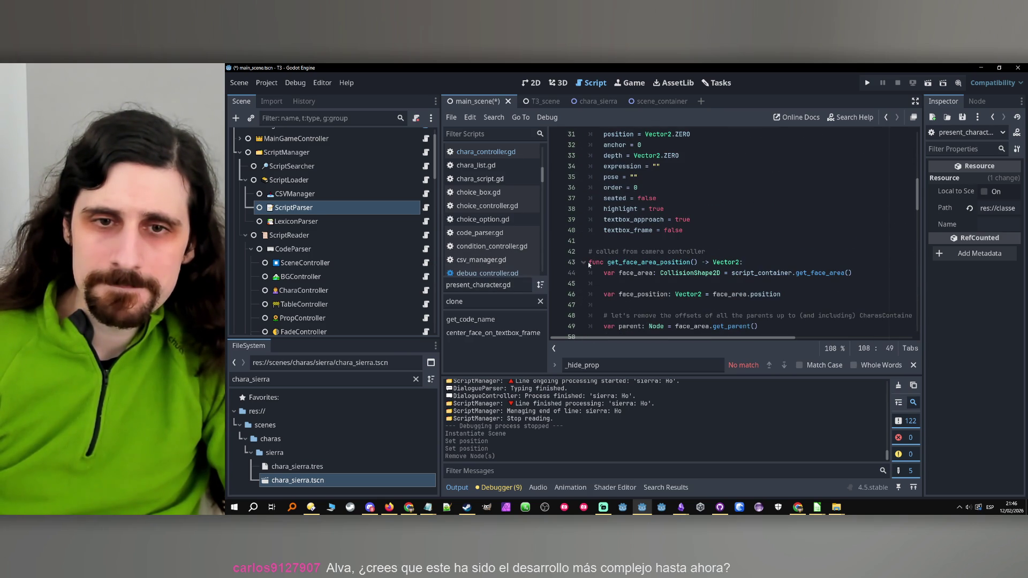
# Copy get_face_area_position and paste it below center_face_on_textbox_frame.
pyautogui.moveTo(590, 262)
pyautogui.mouseDown()
pyautogui.moveTo(696, 327)
pyautogui.moveTo(700, 261)
pyautogui.mouseUp()
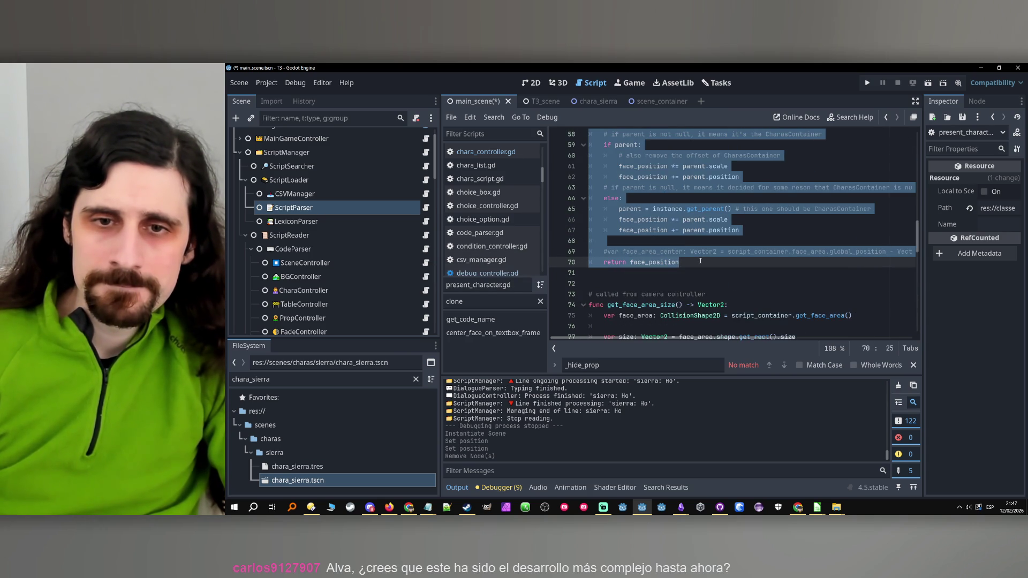
pyautogui.scroll(-12, 701, 261)
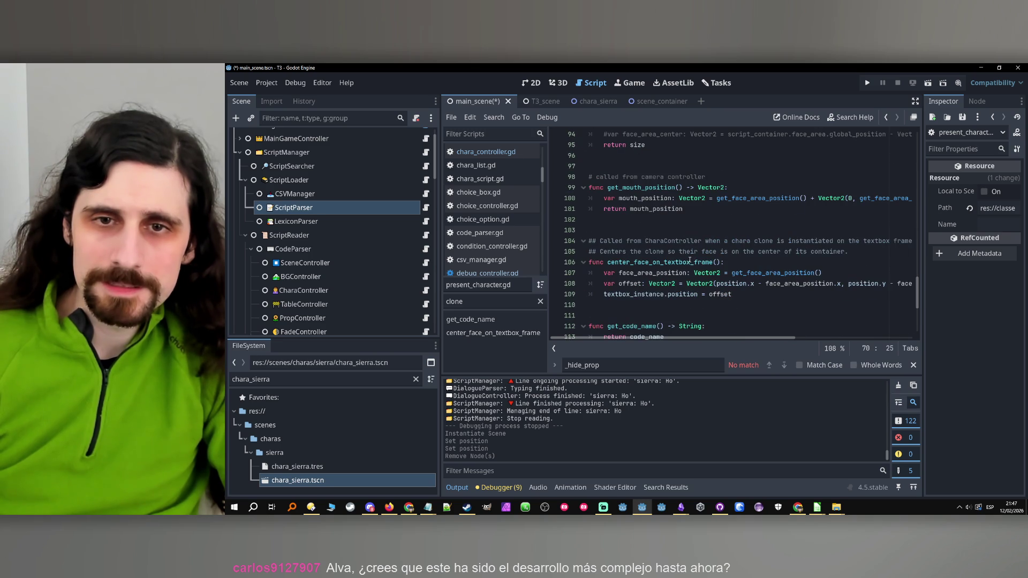
pyautogui.scroll(-2, 683, 226)
pyautogui.click(696, 241)
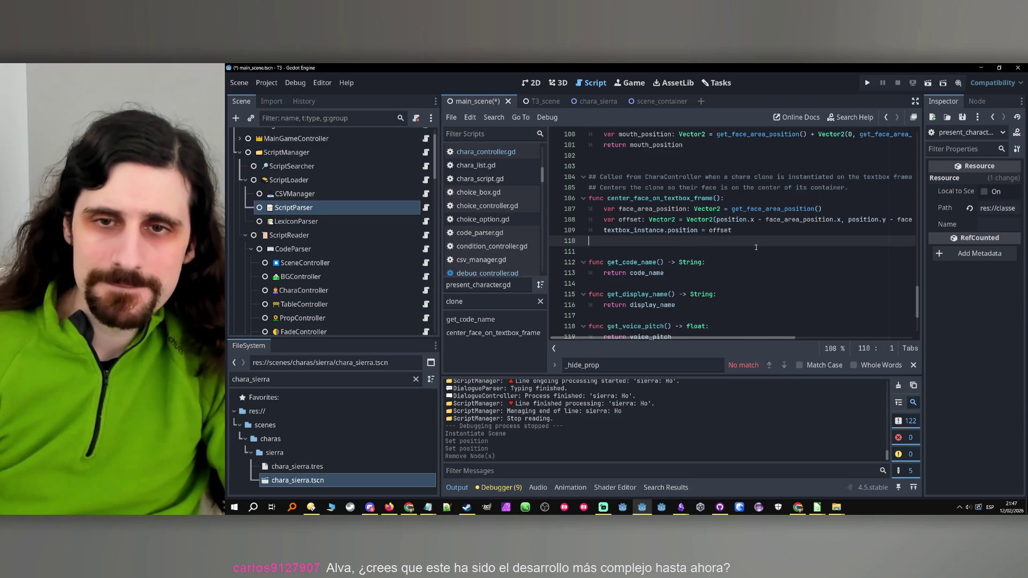
pyautogui.press('Return')
pyautogui.press('Return')
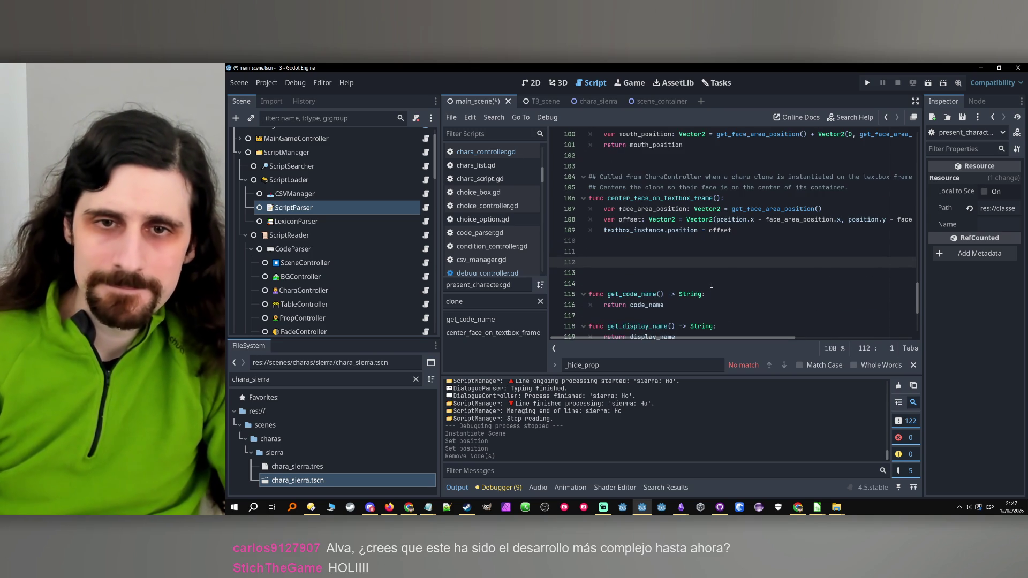
pyautogui.hotkey('ctrl', 'v')
# Rename the duplicate get_face_area_position_textbox and call it on line 107.
pyautogui.scroll(3, 653, 290)
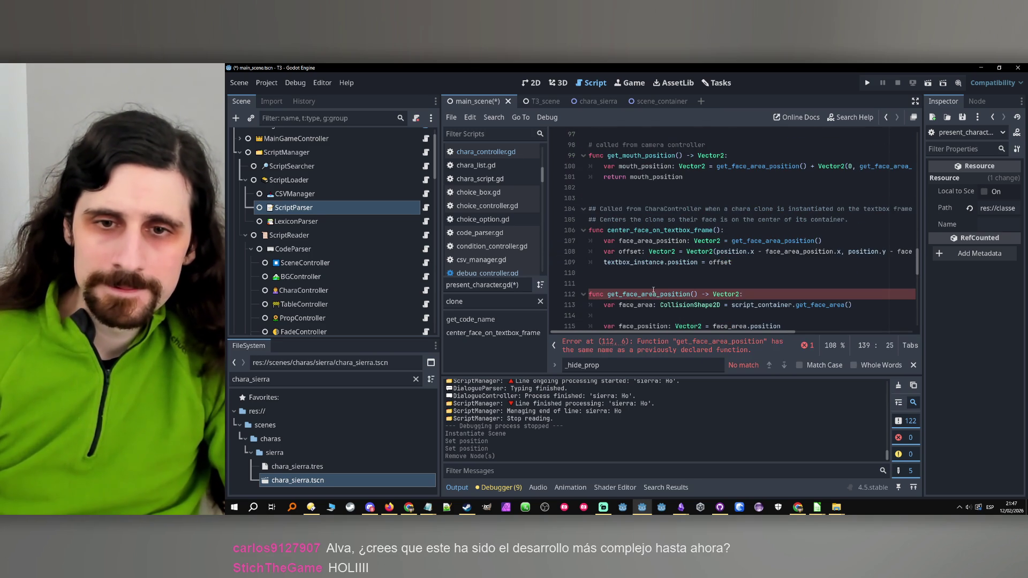
pyautogui.click(690, 294)
pyautogui.write('_textbox')
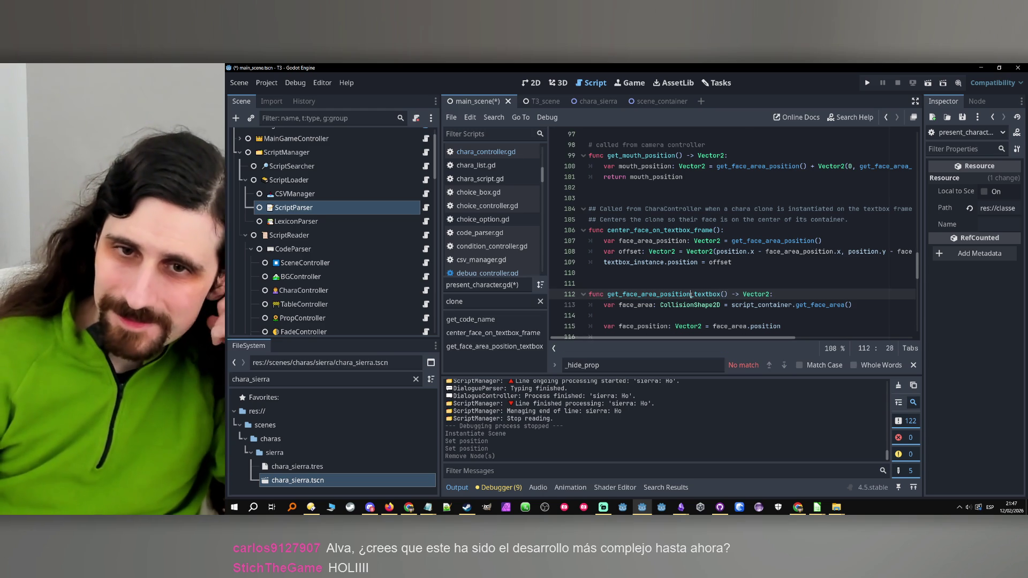
pyautogui.doubleClick(691, 294)
pyautogui.hotkey('ctrl', 'c')
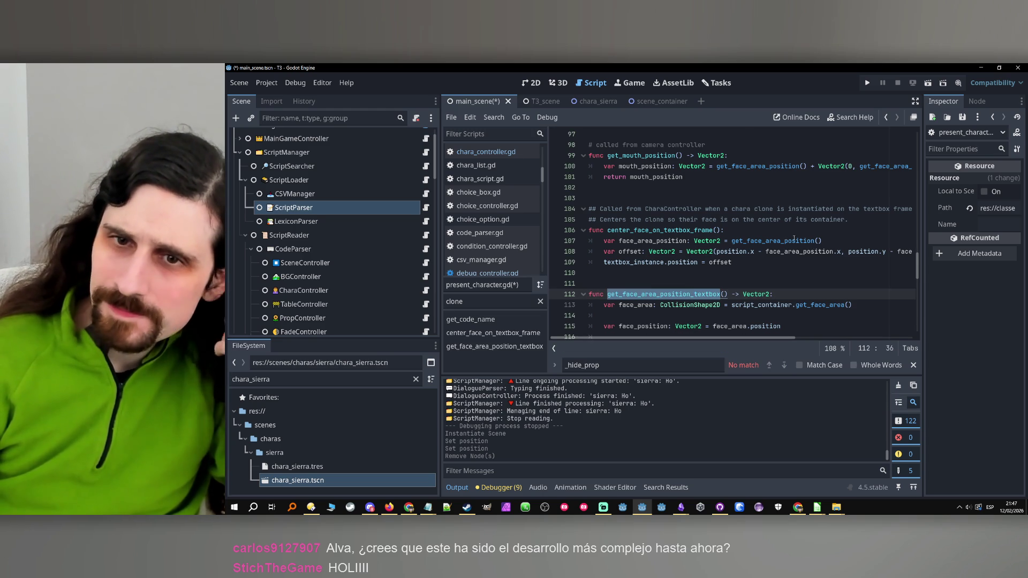
pyautogui.doubleClick(794, 241)
pyautogui.hotkey('ctrl', 'v')
# Change script_container to script_container_textbox on line 113.
pyautogui.doubleClick(771, 305)
pyautogui.click(794, 305)
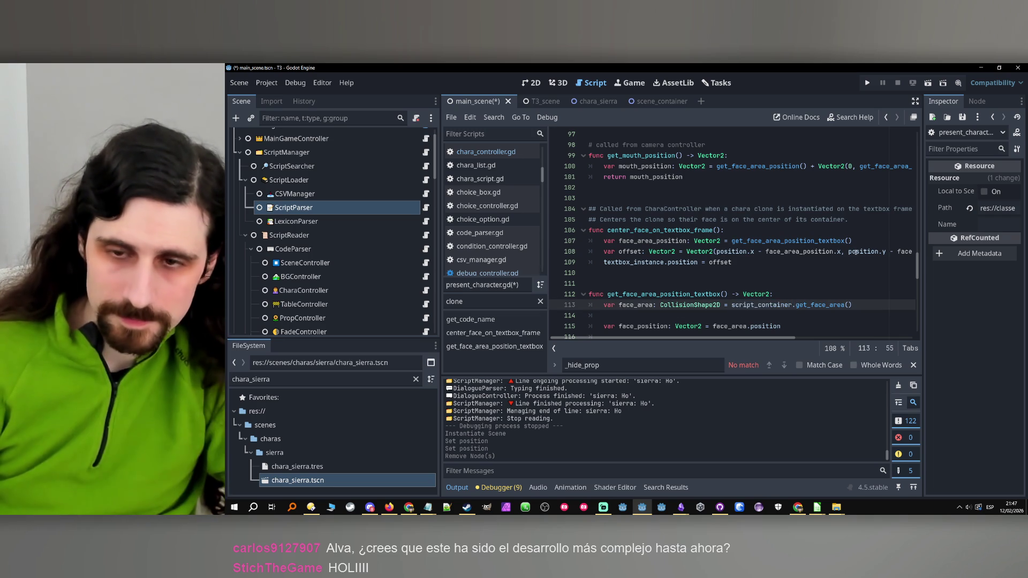
pyautogui.write('_textbox')
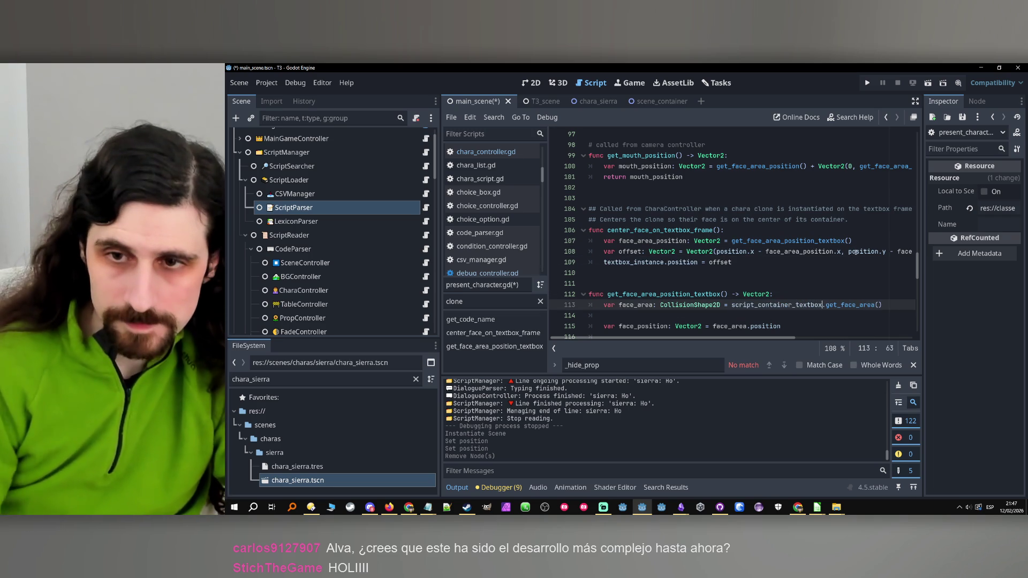
pyautogui.press('Return')
pyautogui.click(803, 300)
pyautogui.scroll(-1, 779, 293)
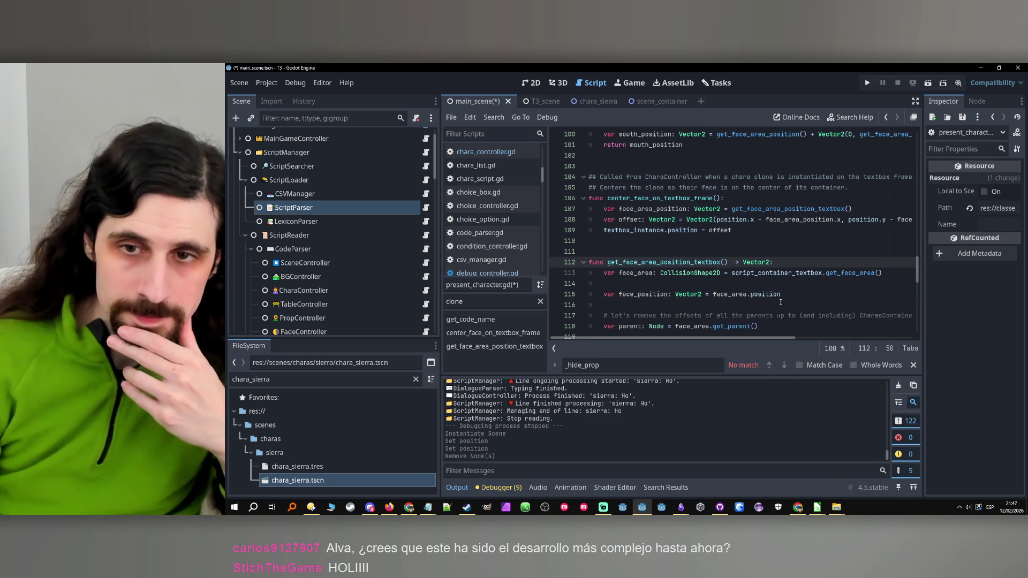
pyautogui.click(772, 286)
pyautogui.scroll(-2, 707, 290)
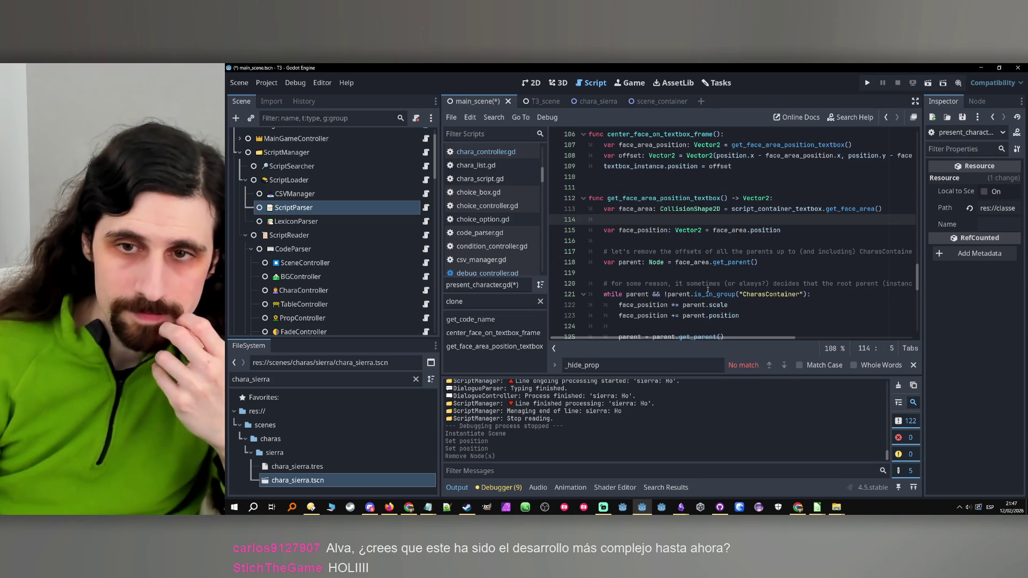
# Review every use of face_area through the rest of the script.
pyautogui.doubleClick(730, 230)
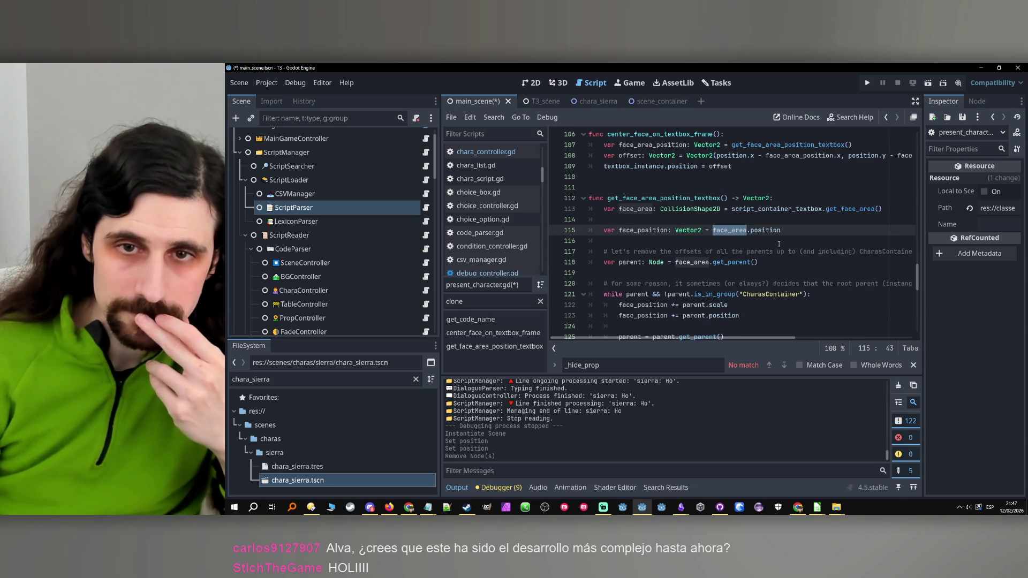
pyautogui.scroll(-1, 753, 251)
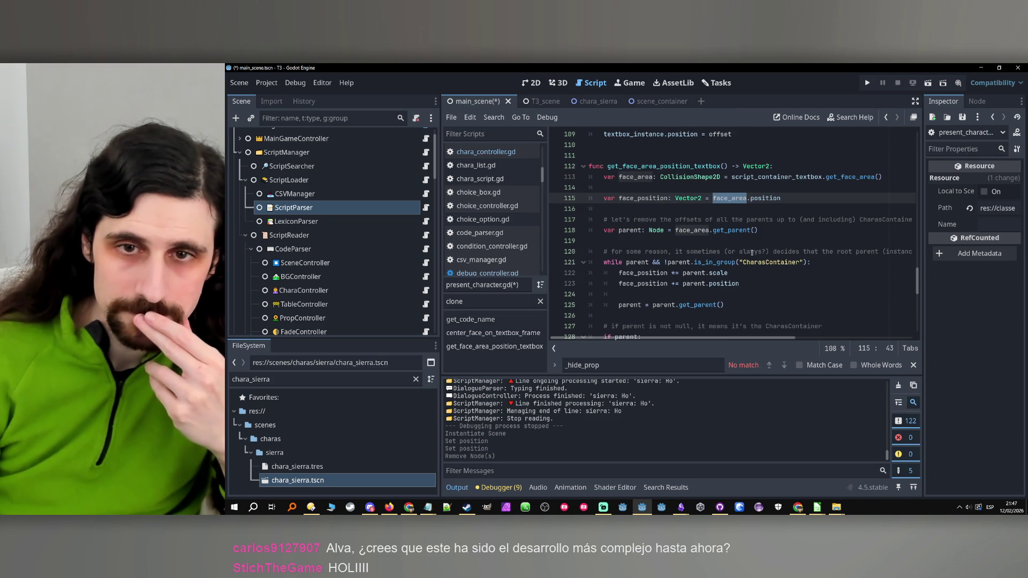
pyautogui.click(709, 244)
pyautogui.scroll(-1, 711, 244)
pyautogui.click(748, 244)
pyautogui.scroll(-2, 748, 246)
pyautogui.click(747, 243)
pyautogui.scroll(-4, 745, 248)
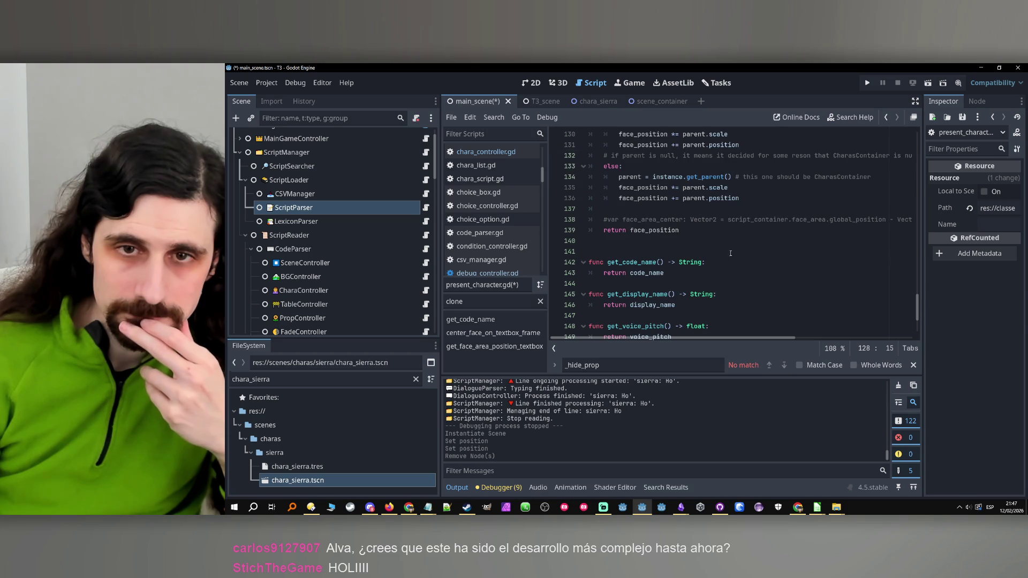
pyautogui.click(726, 233)
pyautogui.scroll(10, 716, 253)
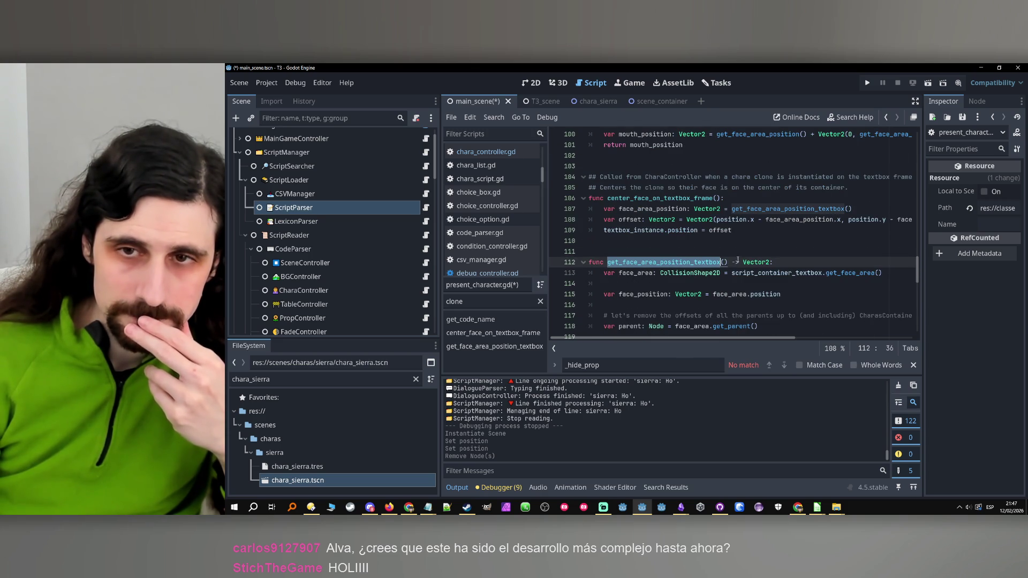
pyautogui.click(747, 229)
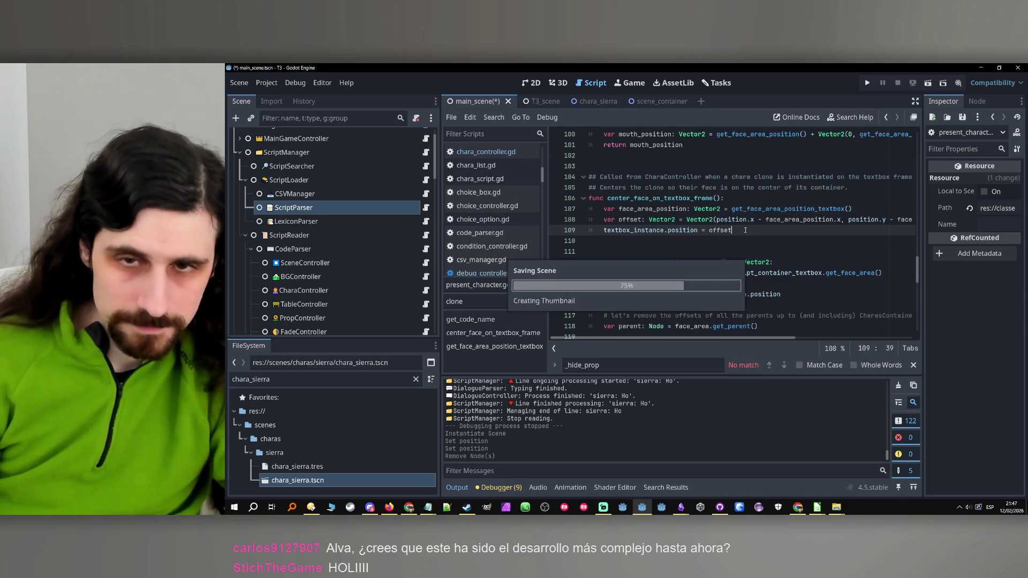
# Run the game, stop it after it breaks on a Nil face_area, and return to line 115.
pyautogui.click(867, 83)
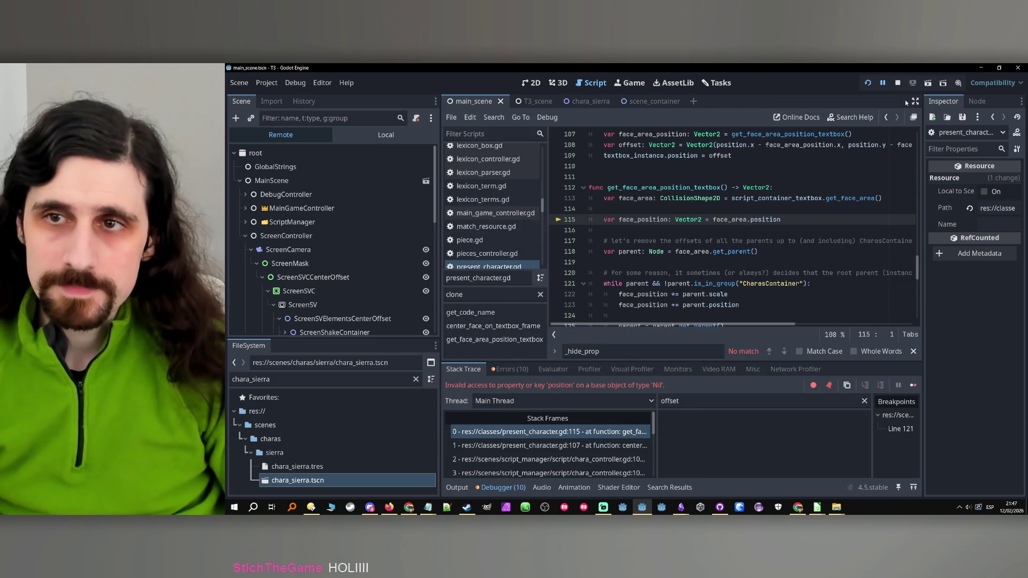
pyautogui.click(898, 84)
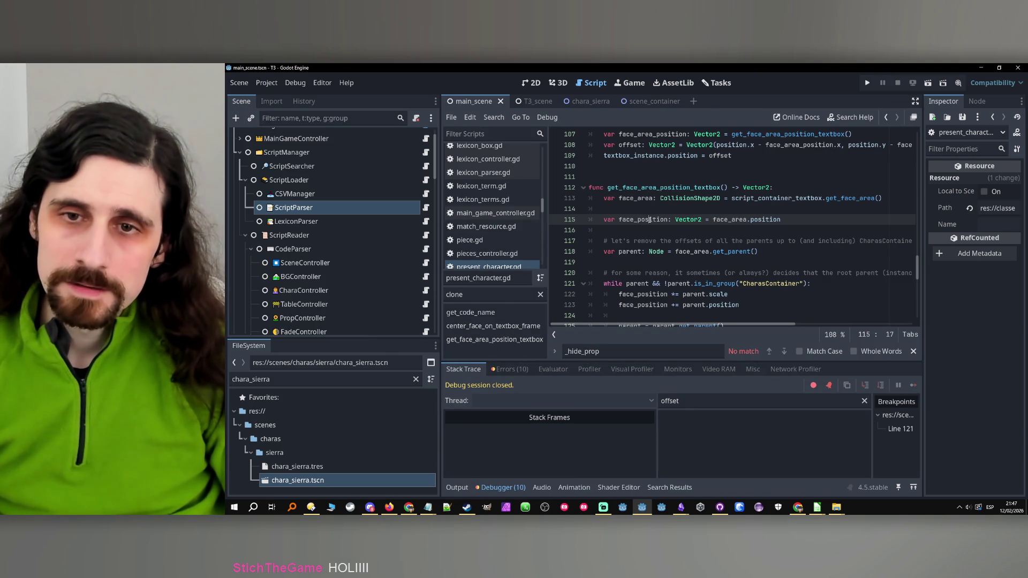
pyautogui.doubleClick(737, 220)
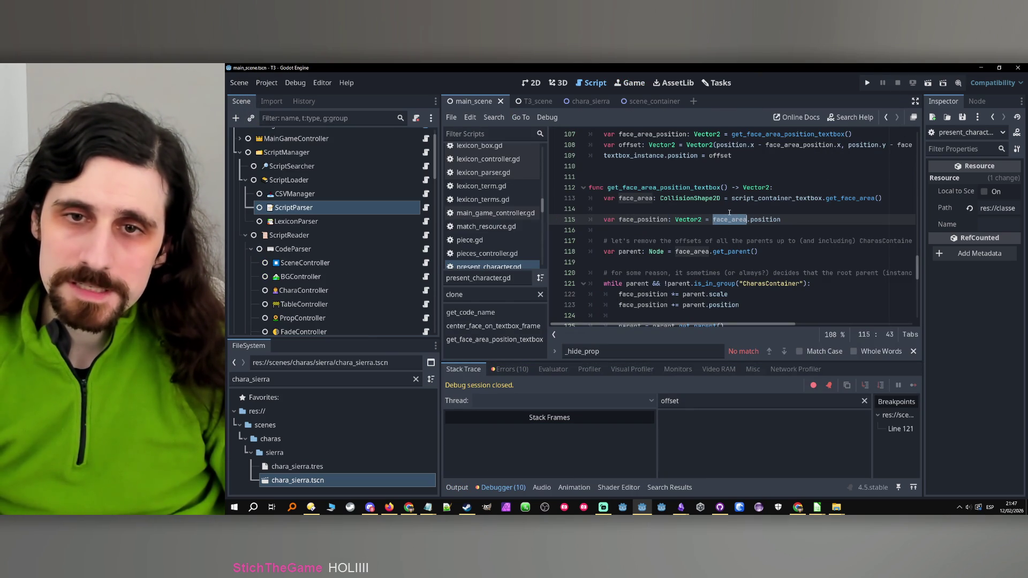
pyautogui.click(820, 222)
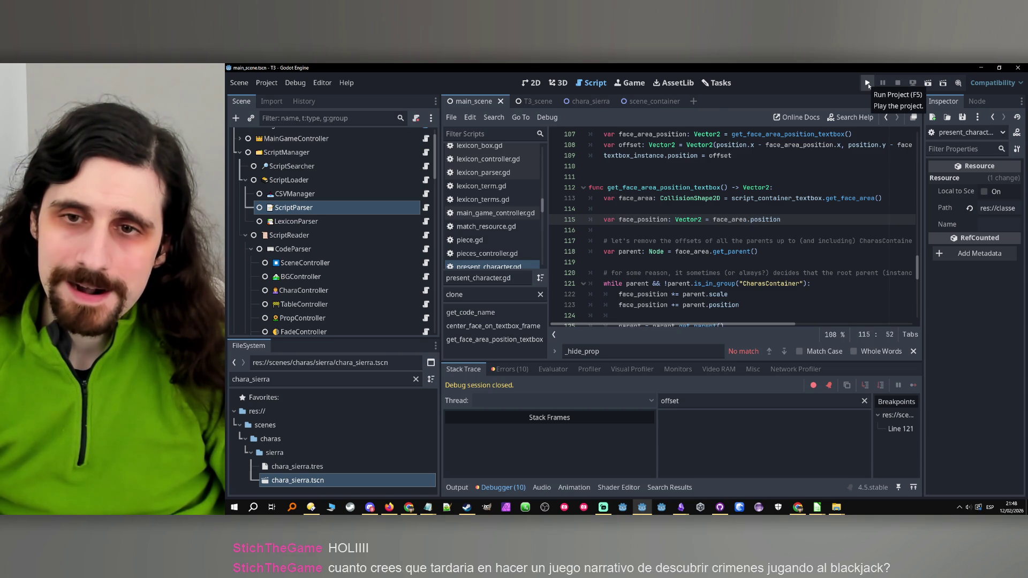
# Rerun the game and filter the debugger variables to face_area at the line 115 break.
pyautogui.click(868, 83)
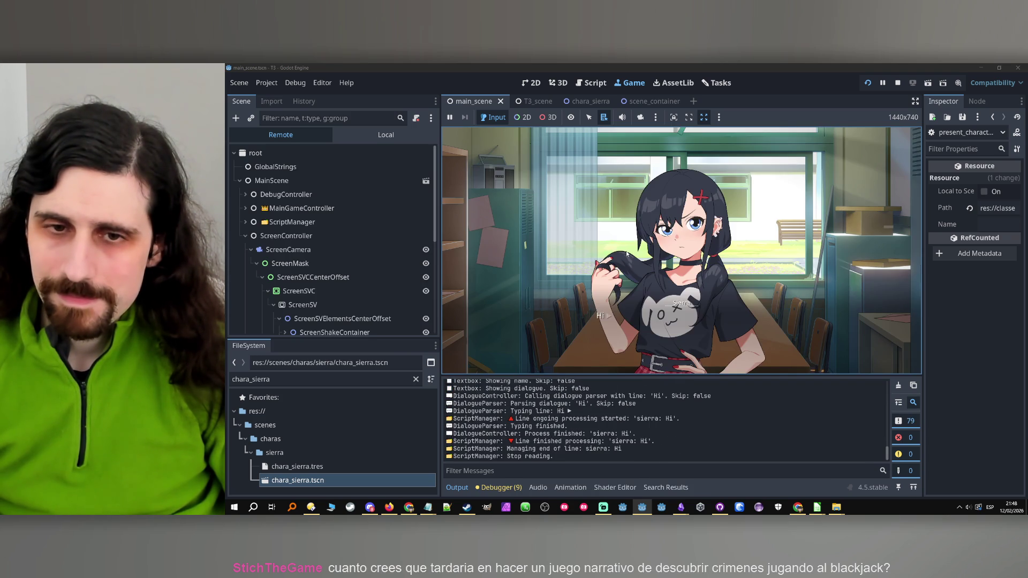
pyautogui.click(637, 220)
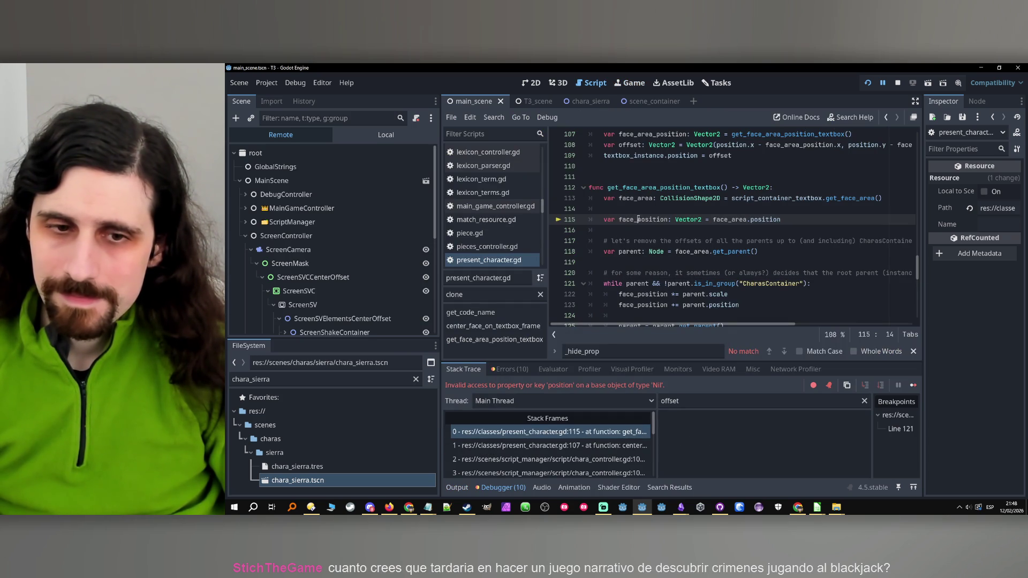
pyautogui.doubleClick(636, 198)
pyautogui.doubleClick(703, 402)
pyautogui.write('face_area')
pyautogui.click(827, 209)
# Stop the debug session and review the get_face_area call on line 113.
pyautogui.click(898, 83)
pyautogui.click(838, 198)
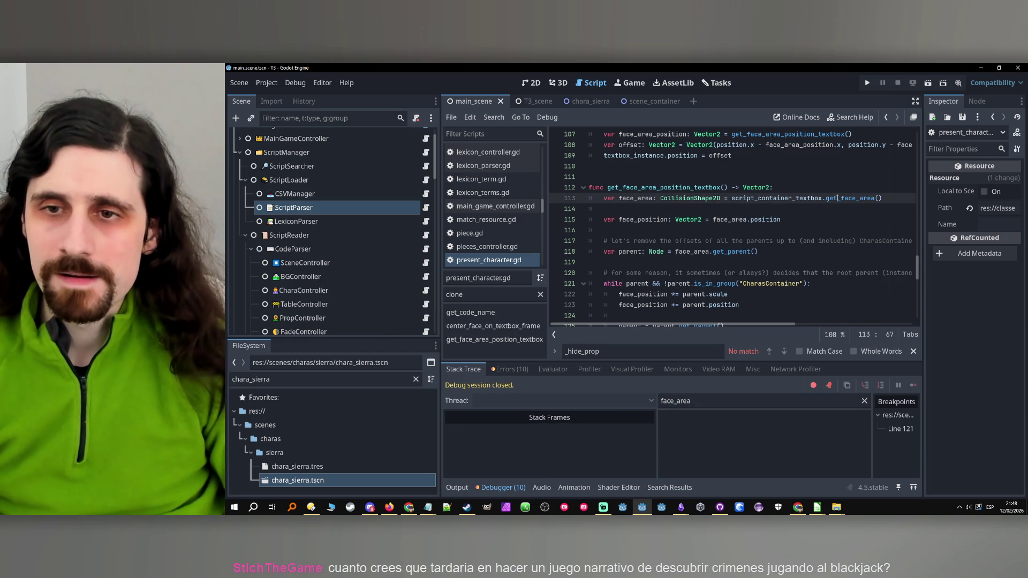
pyautogui.scroll(20, 832, 209)
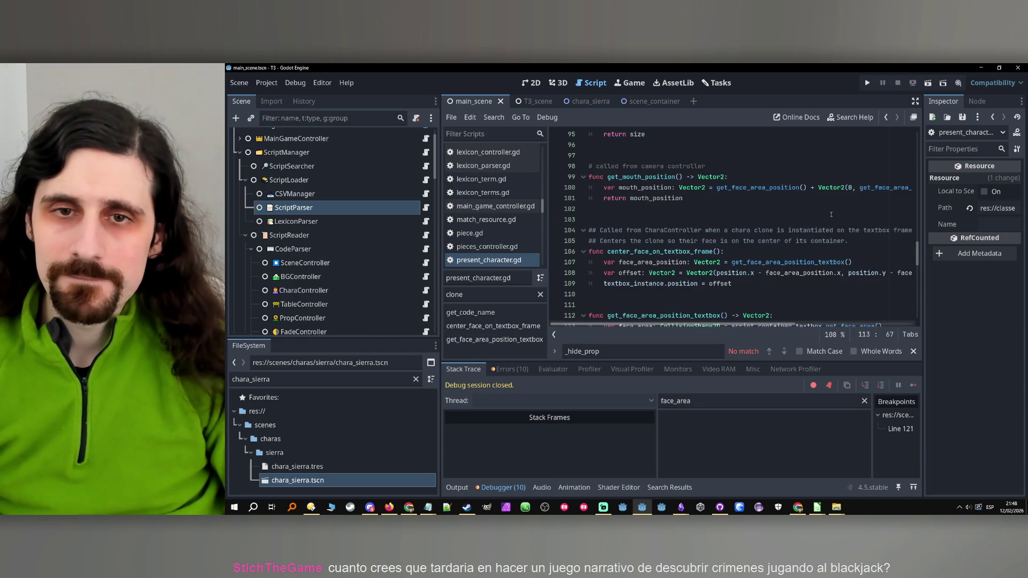
pyautogui.scroll(-18, 830, 215)
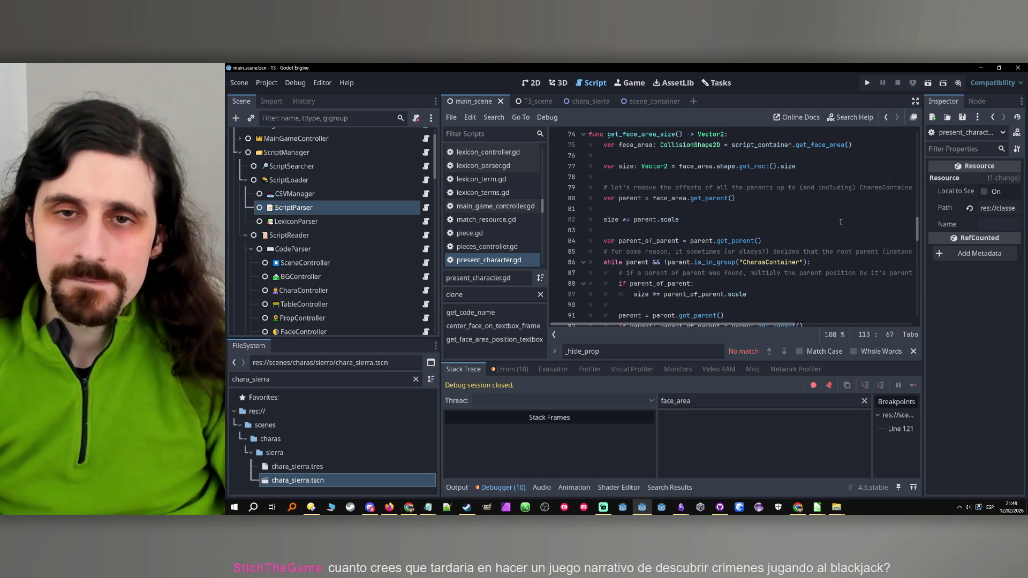
pyautogui.scroll(2, 840, 215)
pyautogui.scroll(12, 839, 208)
pyautogui.scroll(-11, 844, 193)
pyautogui.scroll(-13, 834, 192)
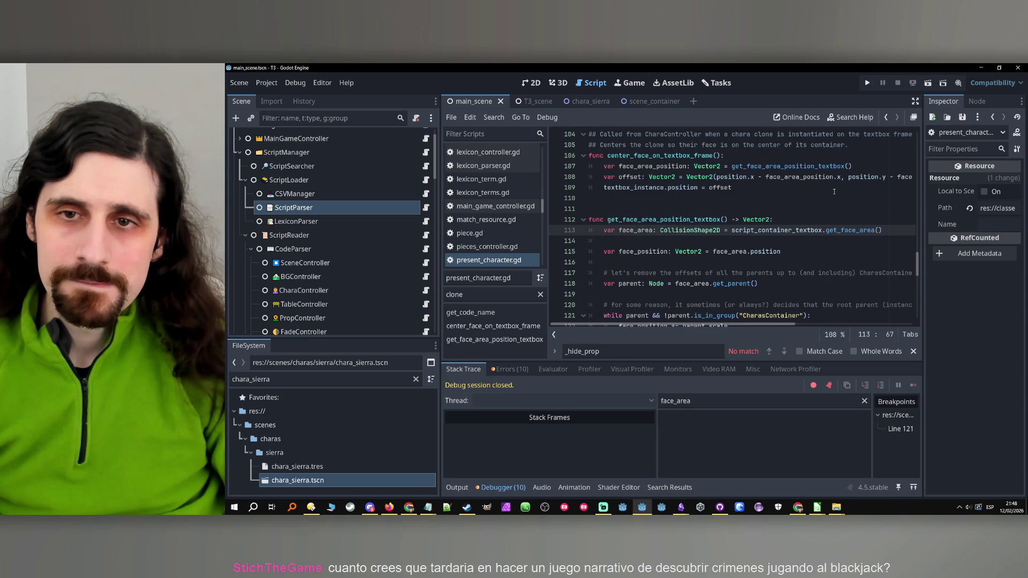
pyautogui.scroll(12, 834, 192)
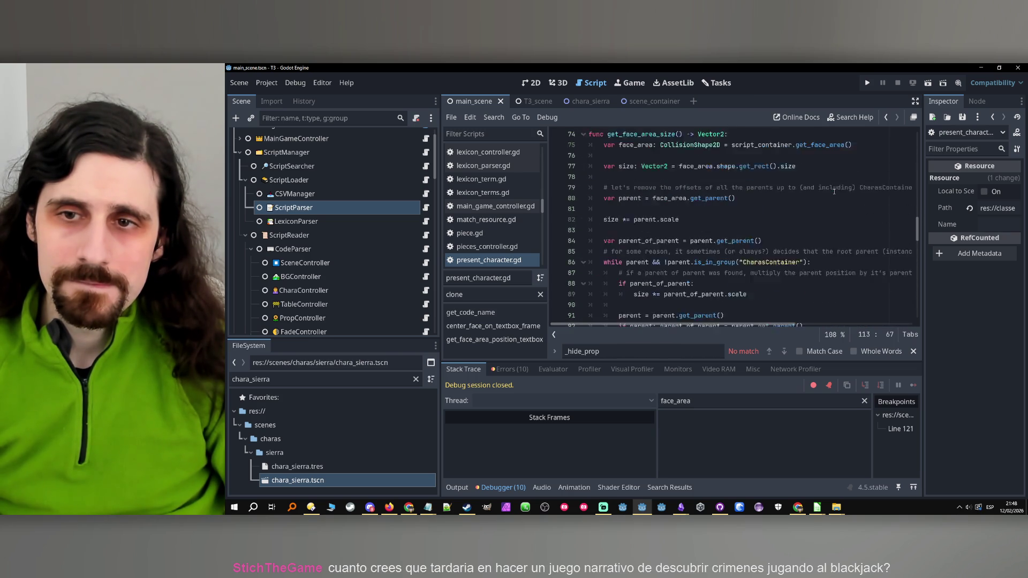
# Check get_face_area on line 75 and script_container_textbox on line 113, then view chara_sierra.
pyautogui.click(820, 210)
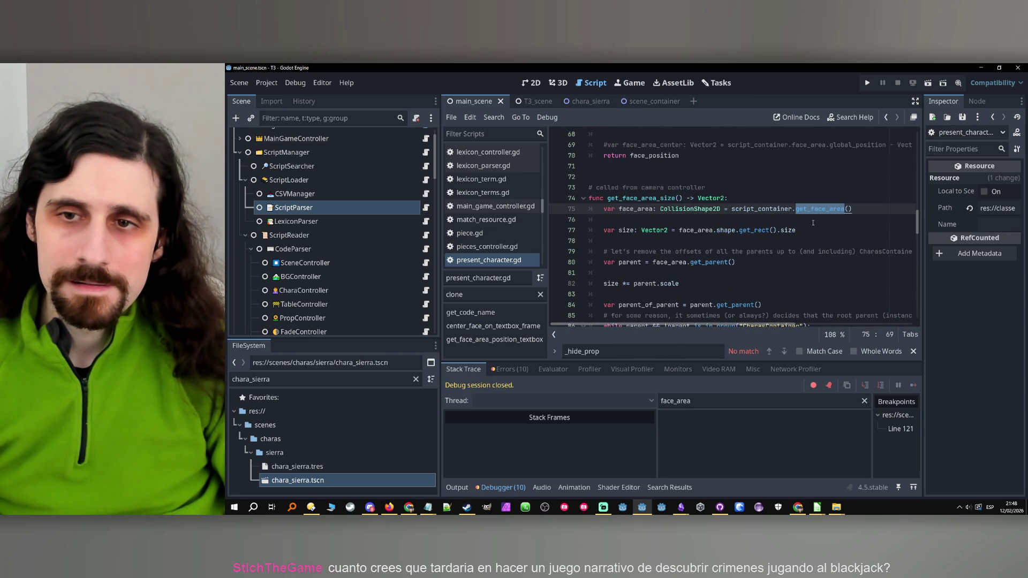
pyautogui.scroll(-14, 814, 219)
pyautogui.scroll(-10, 811, 223)
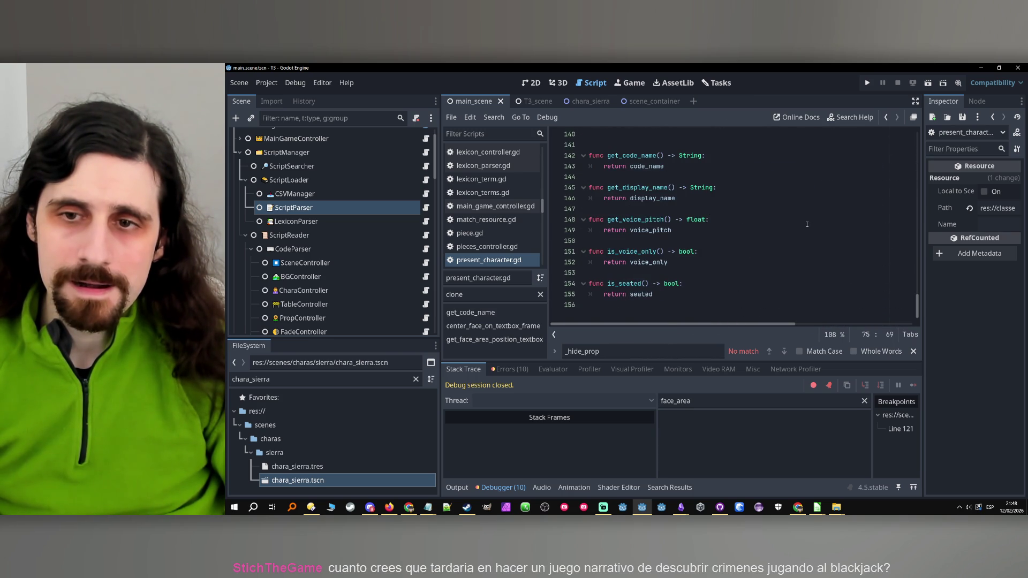
pyautogui.scroll(12, 807, 224)
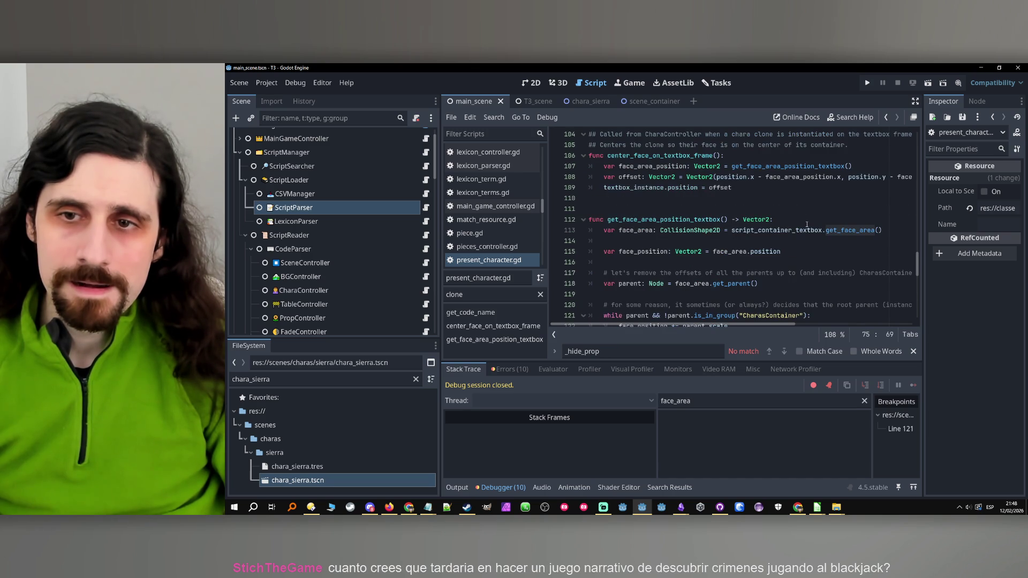
pyautogui.doubleClick(810, 230)
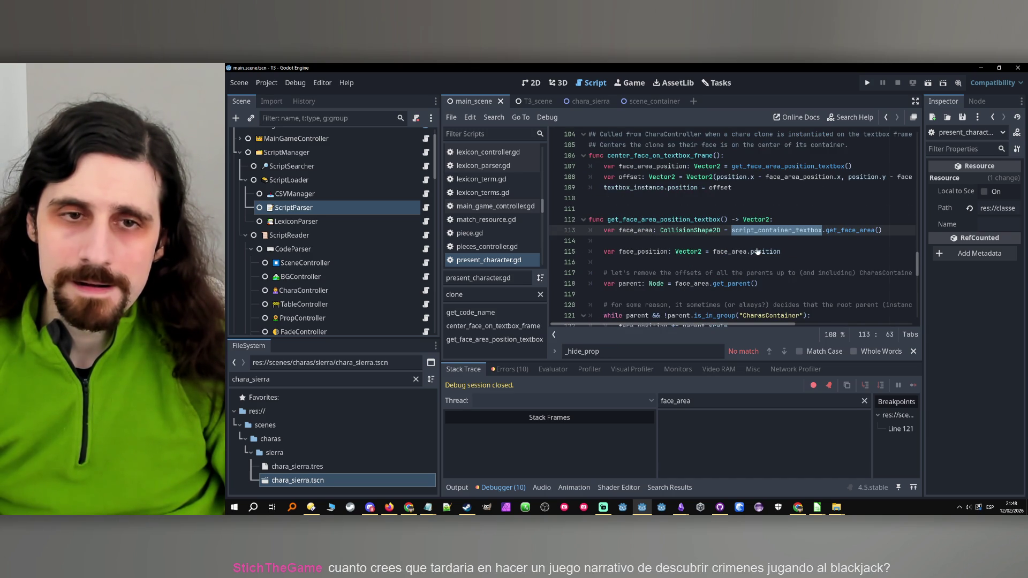
pyautogui.click(590, 101)
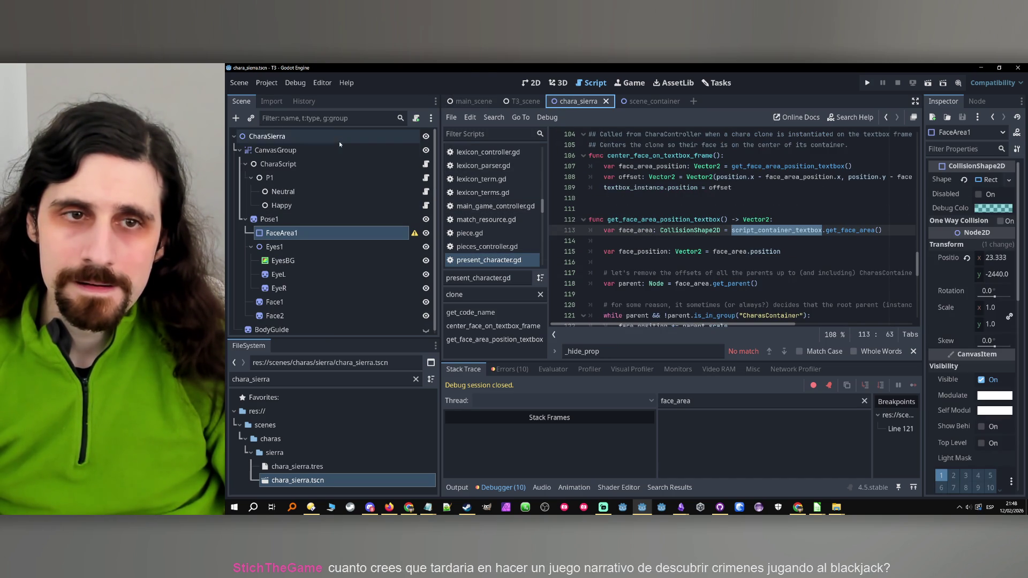
# Open the CharaScript node's script and inspect the get_face_area function's return line.
pyautogui.click(279, 164)
pyautogui.click(425, 164)
pyautogui.scroll(2, 698, 227)
pyautogui.scroll(-15, 702, 222)
pyautogui.scroll(-11, 702, 220)
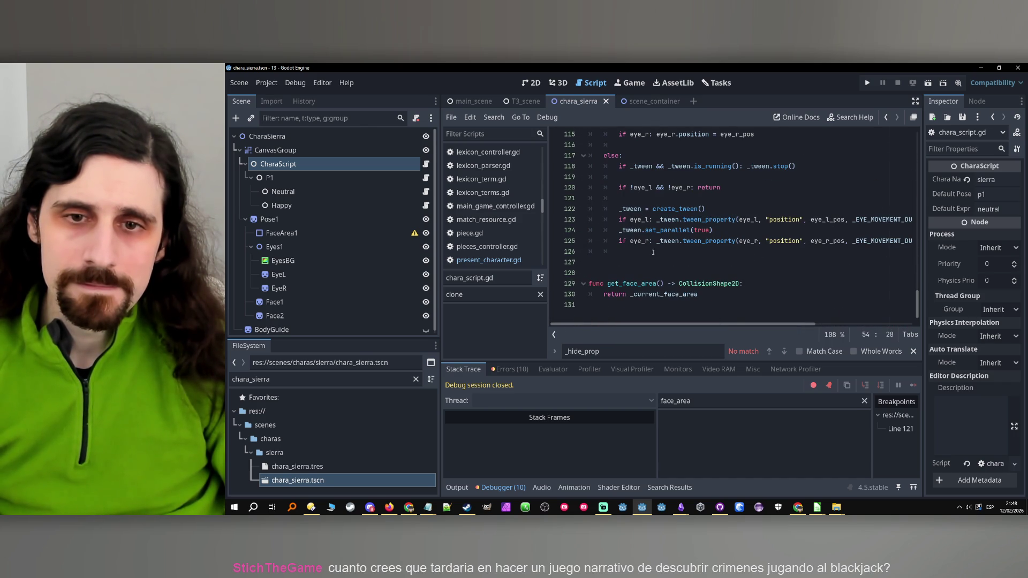
pyautogui.doubleClick(617, 283)
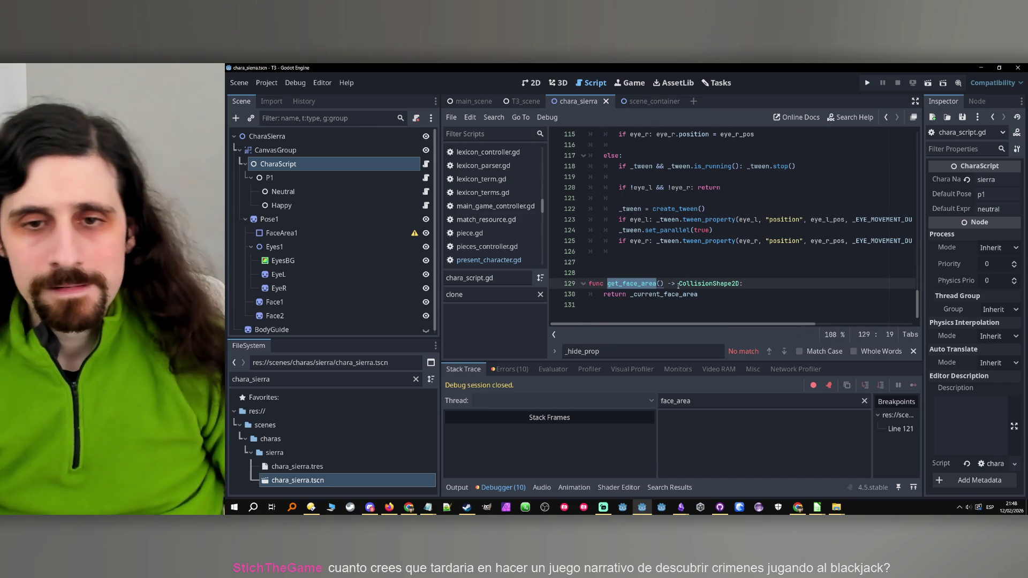
pyautogui.click(672, 295)
# Review set_chara and the _current_face_area reference on line 130.
pyautogui.scroll(20, 707, 219)
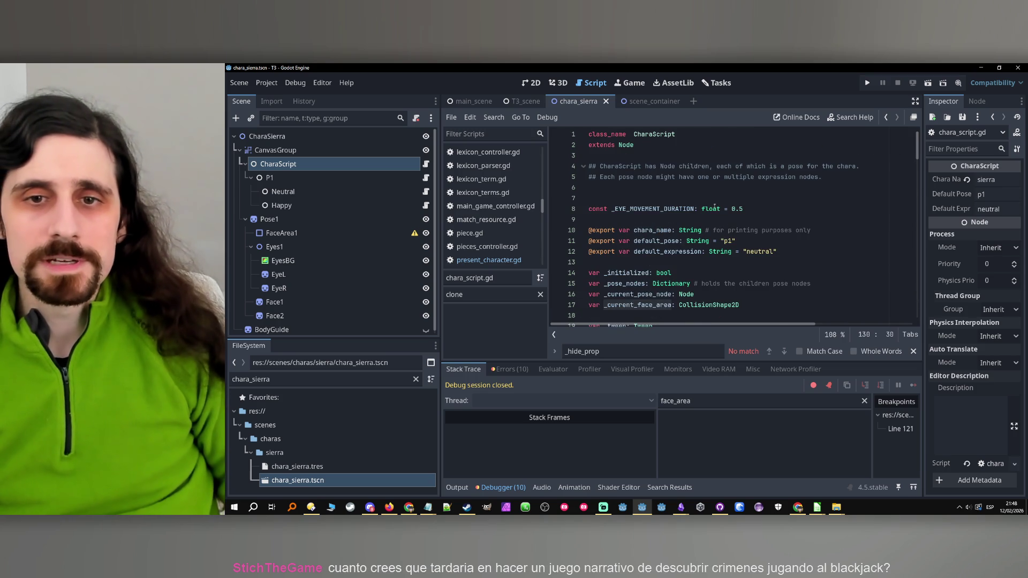
pyautogui.scroll(-7, 712, 215)
pyautogui.scroll(-6, 710, 214)
pyautogui.scroll(4, 725, 168)
pyautogui.scroll(7, 728, 210)
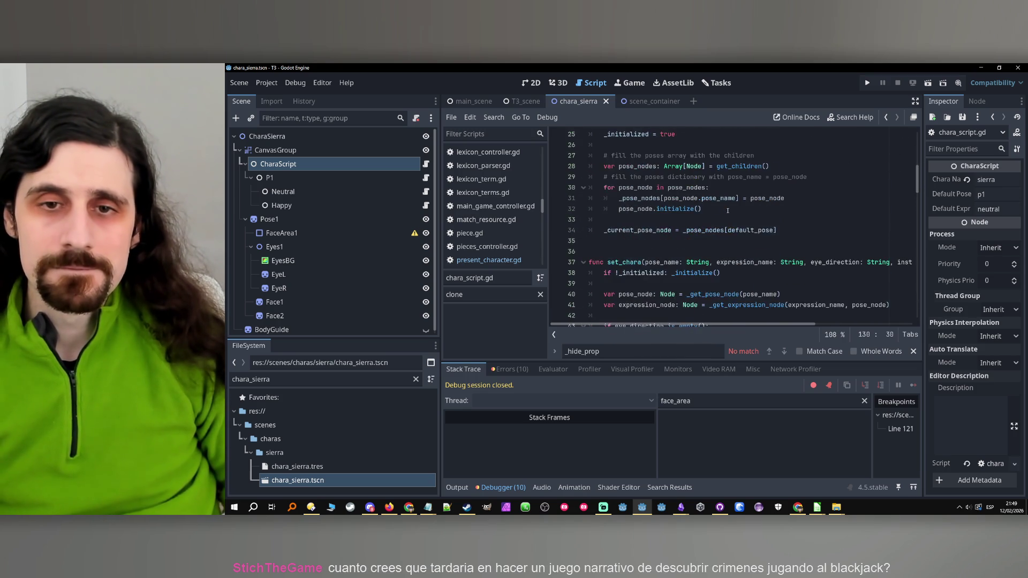
pyautogui.scroll(-6, 729, 205)
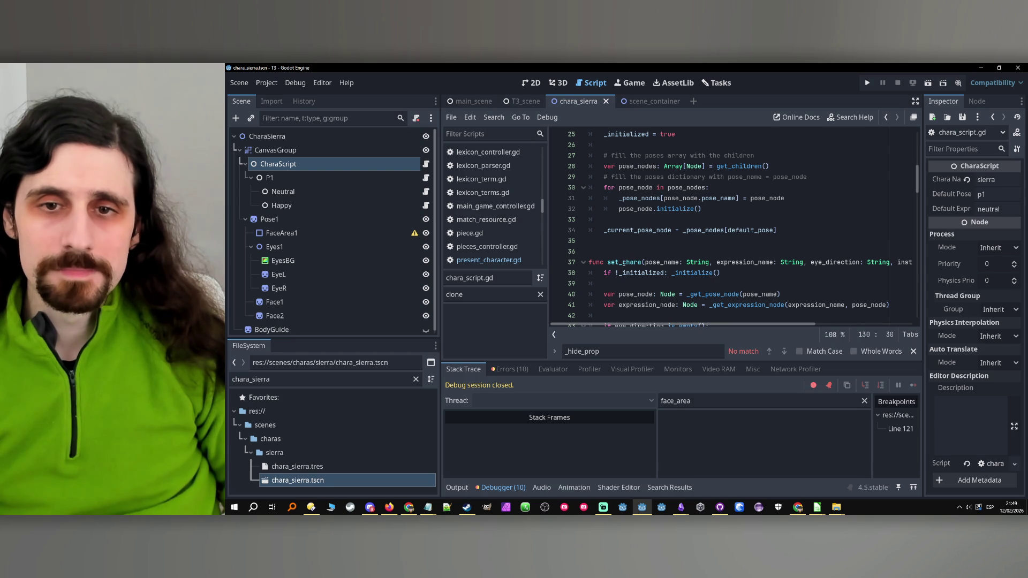
pyautogui.doubleClick(624, 262)
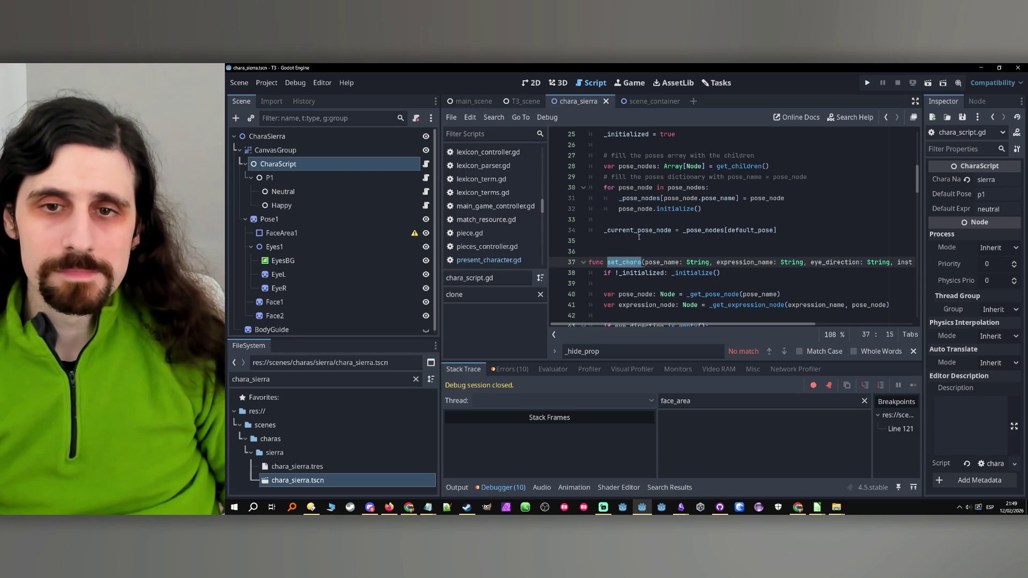
pyautogui.scroll(-10, 639, 238)
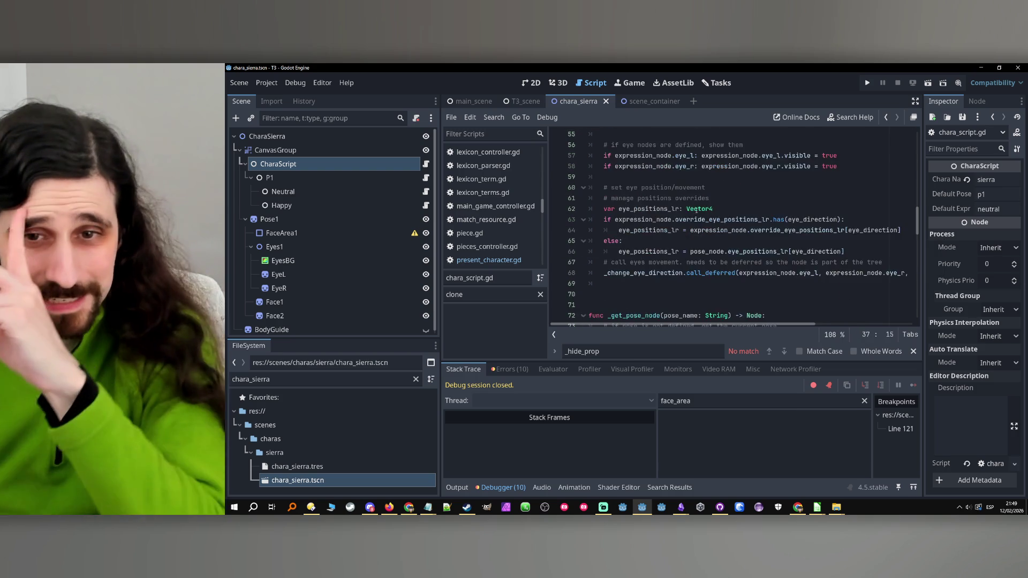
pyautogui.scroll(-20, 696, 214)
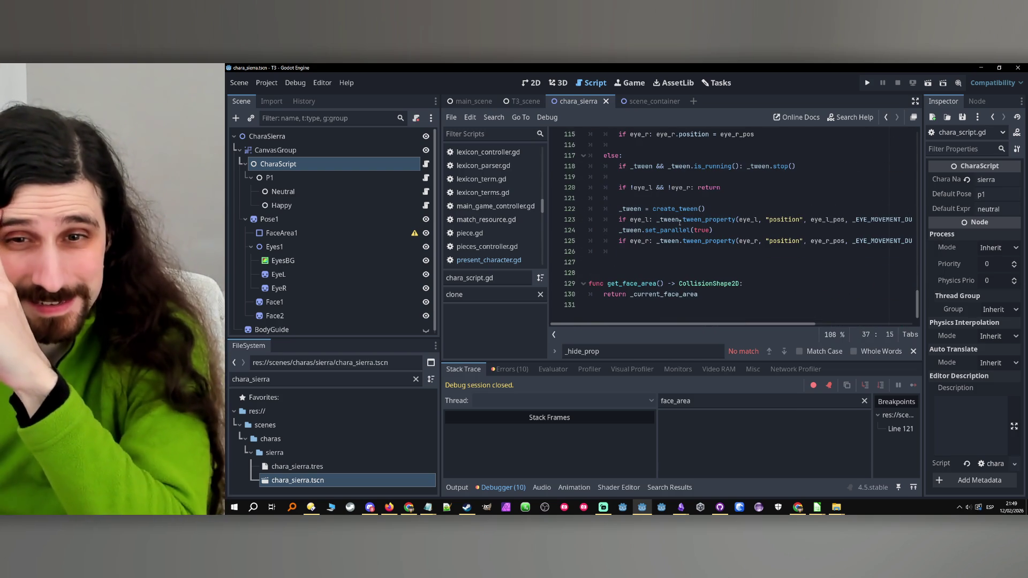
pyautogui.doubleClick(637, 283)
pyautogui.doubleClick(664, 294)
# Search for '_current_face_area =' to find its assignment in set_chara, then return to main_scene.
pyautogui.hotkey('ctrl', 'f')
pyautogui.press('Return')
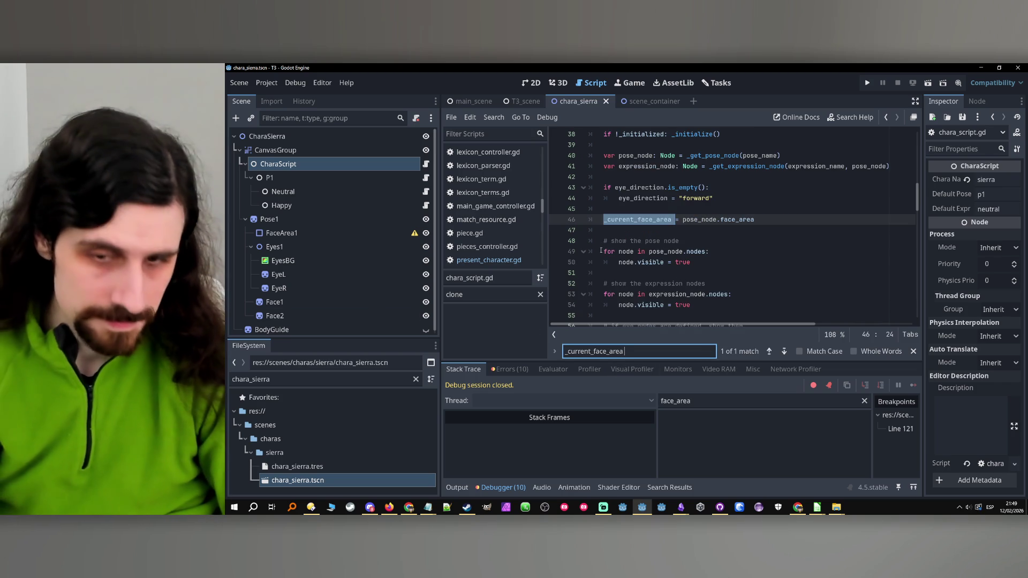
pyautogui.write('=')
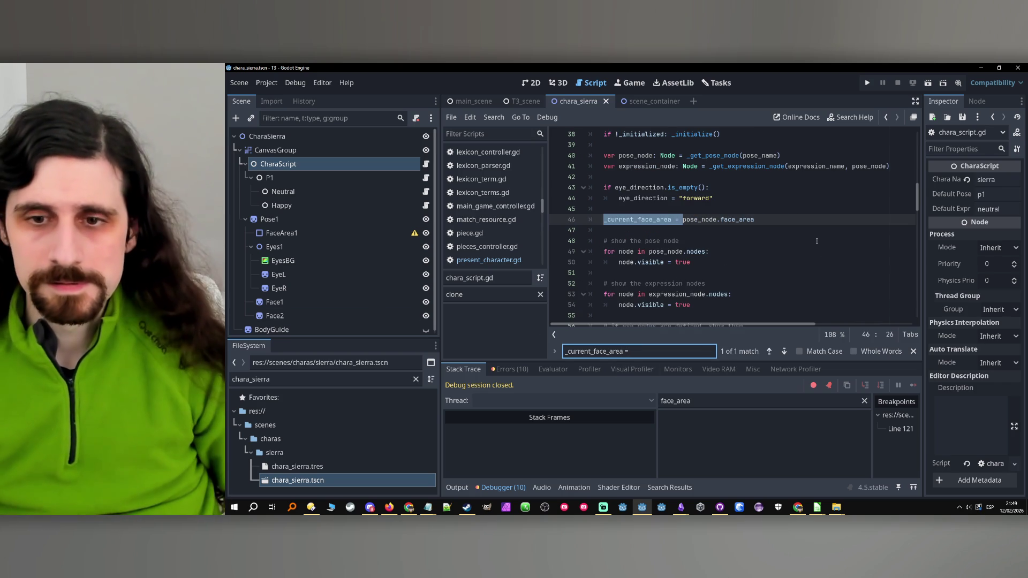
pyautogui.scroll(5, 817, 242)
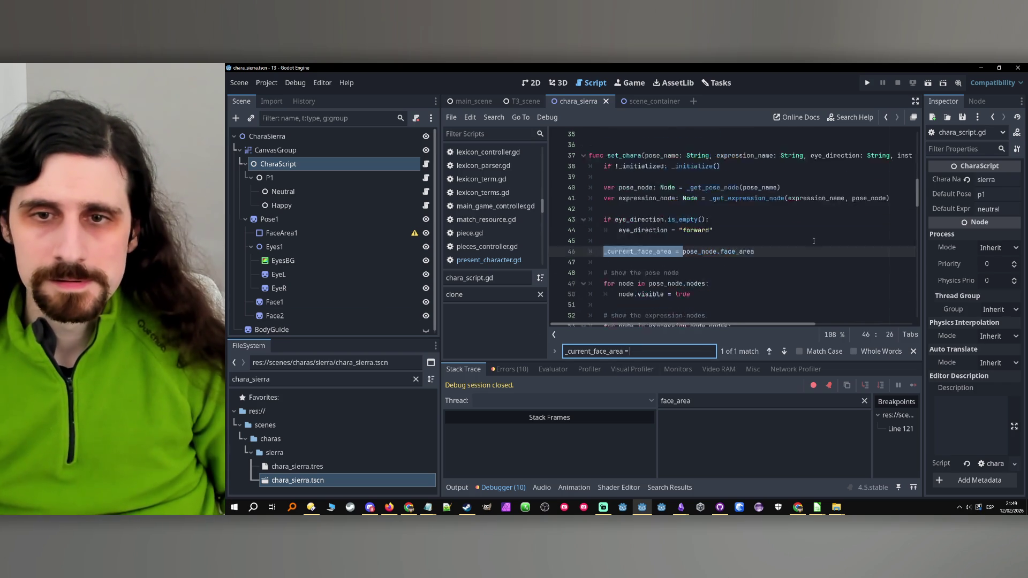
pyautogui.click(770, 350)
pyautogui.scroll(4, 696, 241)
pyautogui.doubleClick(623, 252)
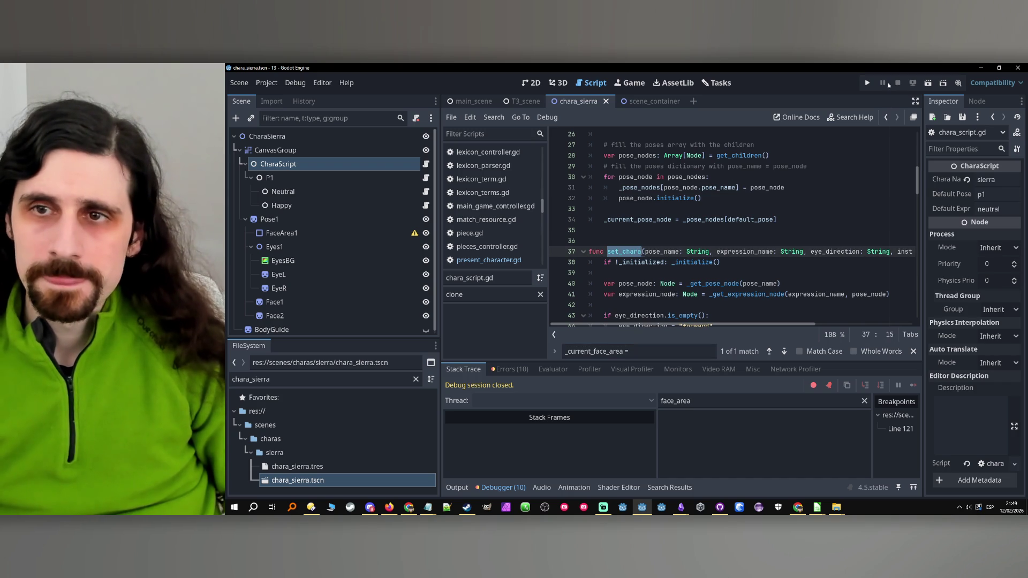
pyautogui.click(457, 106)
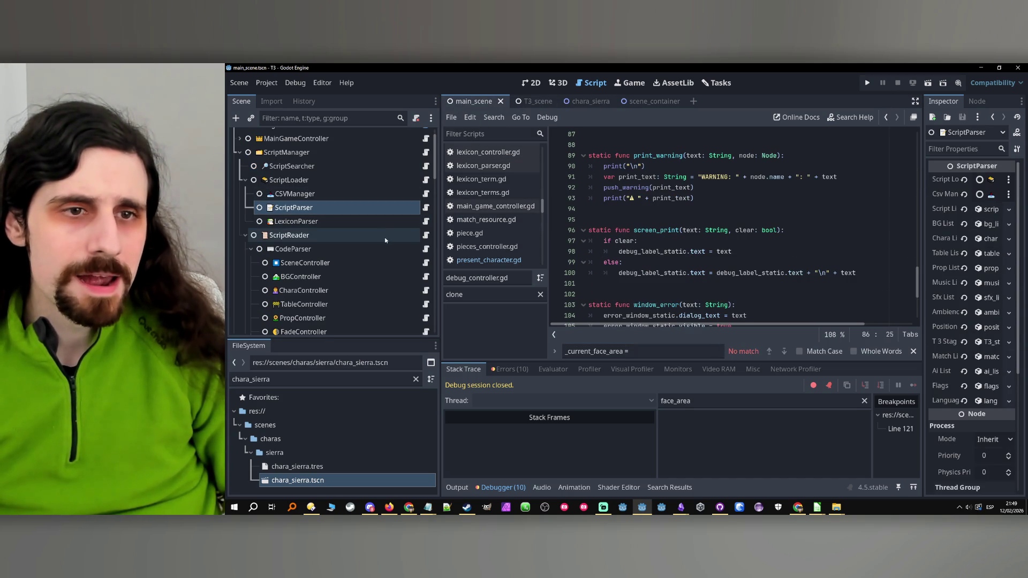
# Open the CharaController script and examine the _show_chara_textbox_clone and _create_chara_textbox_clone calls.
pyautogui.click(375, 291)
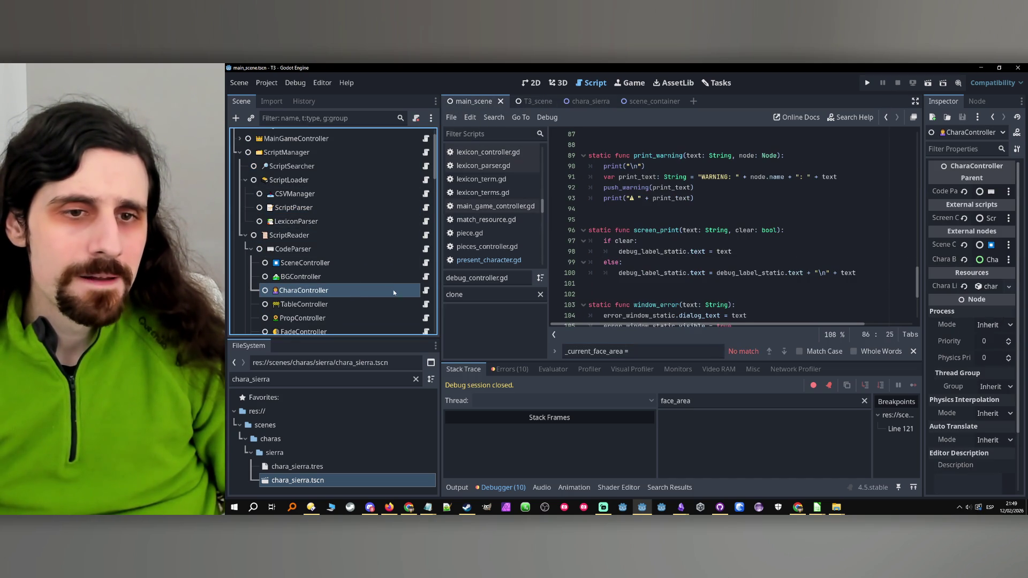
pyautogui.click(425, 291)
pyautogui.click(494, 353)
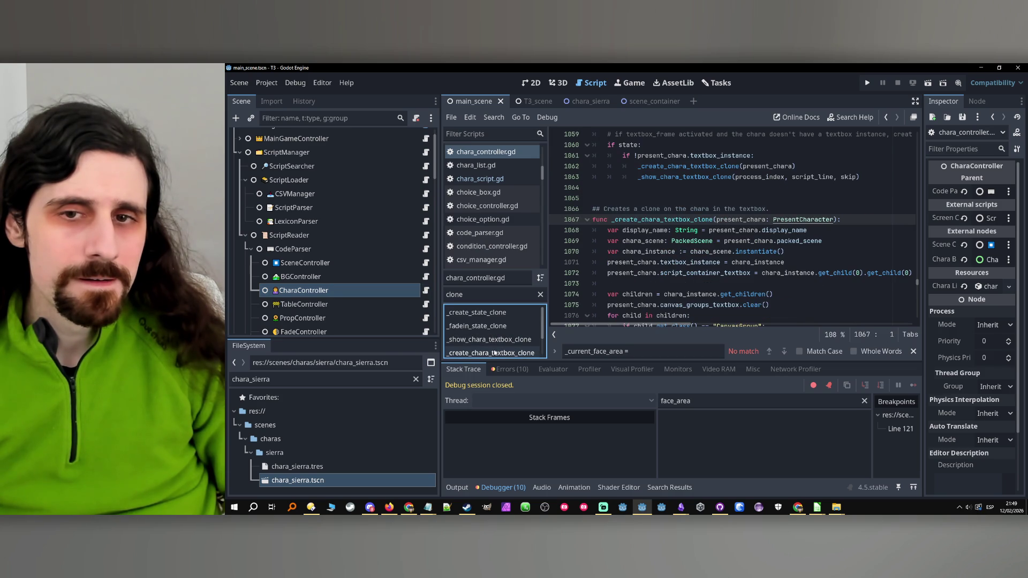
pyautogui.scroll(1, 671, 273)
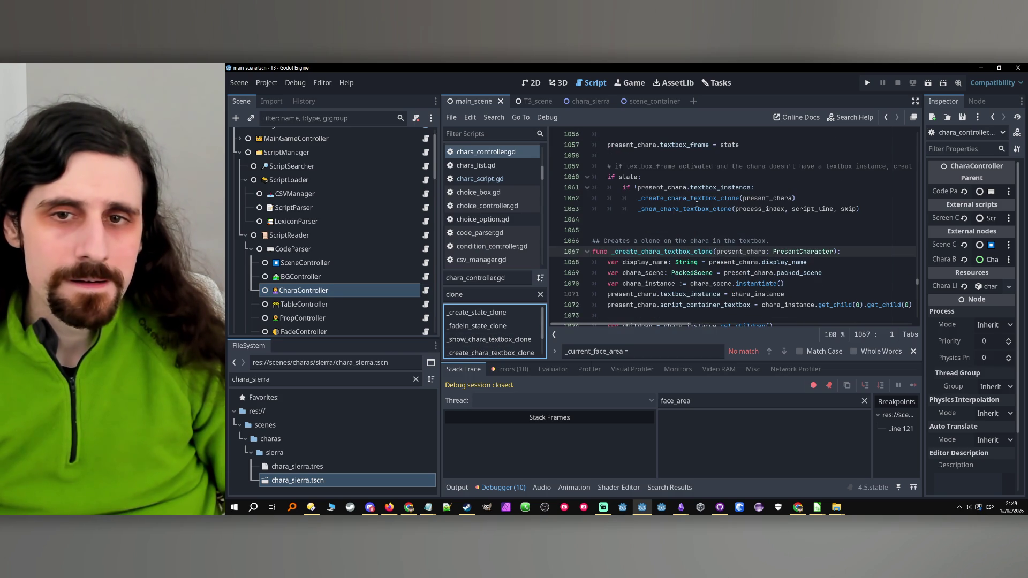
pyautogui.doubleClick(689, 209)
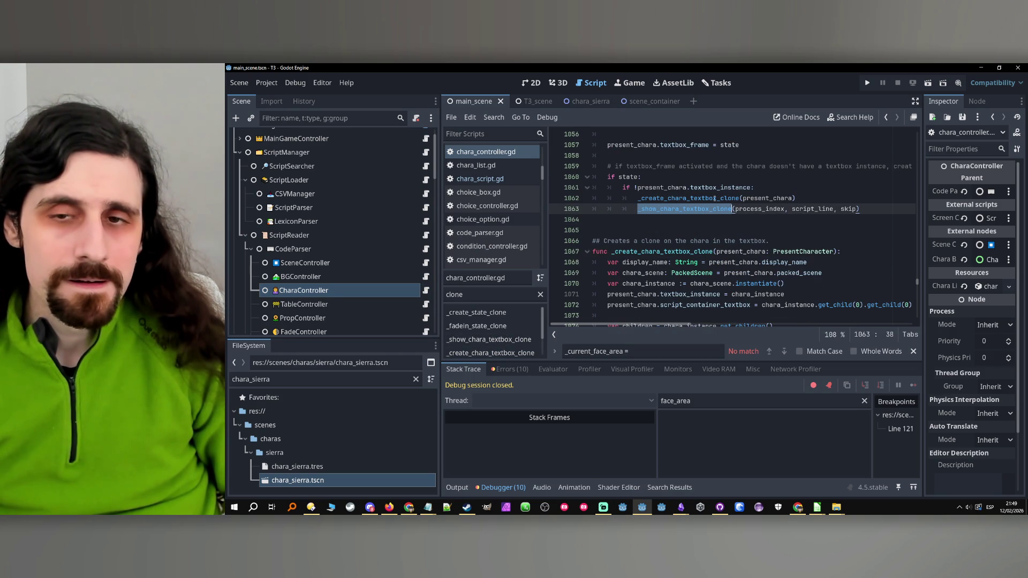
pyautogui.doubleClick(714, 199)
pyautogui.click(703, 199)
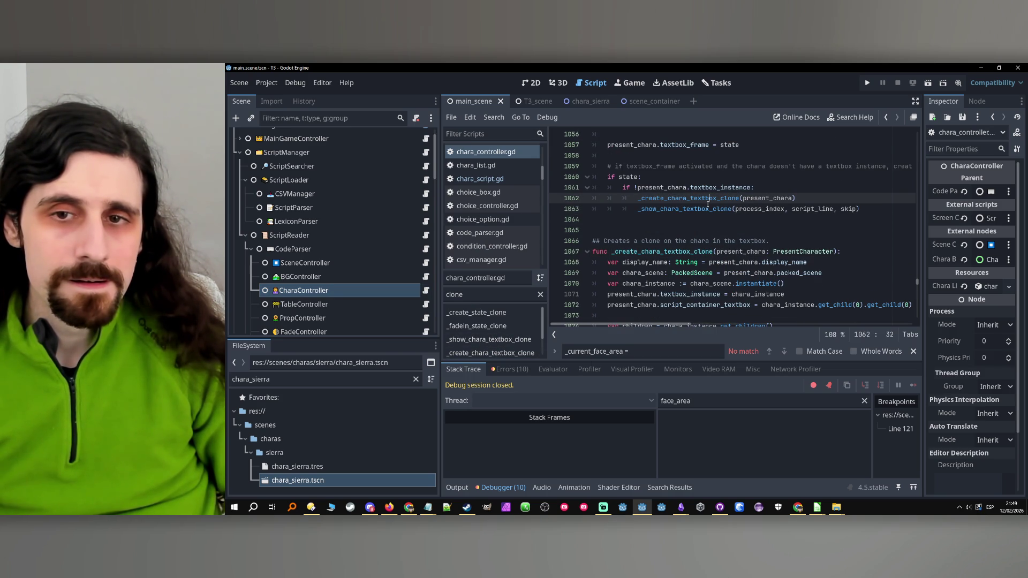
pyautogui.doubleClick(703, 199)
pyautogui.doubleClick(691, 210)
pyautogui.click(701, 199)
pyautogui.click(691, 209)
pyautogui.moveTo(692, 210)
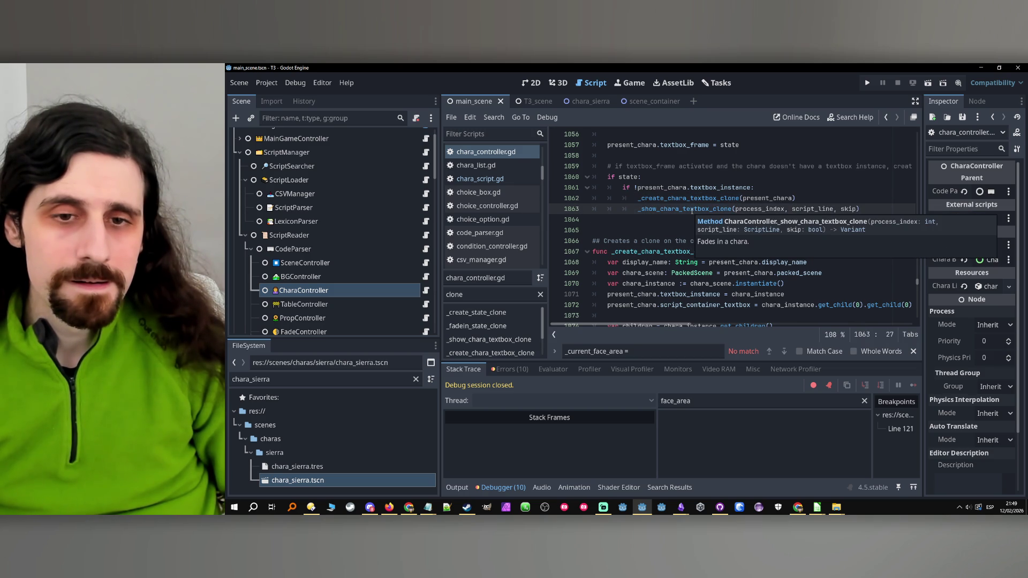
# Jump to the _create_chara_textbox_clone definition and inspect center_face_on_textbox_frame on line 1086.
pyautogui.scroll(-1, 687, 211)
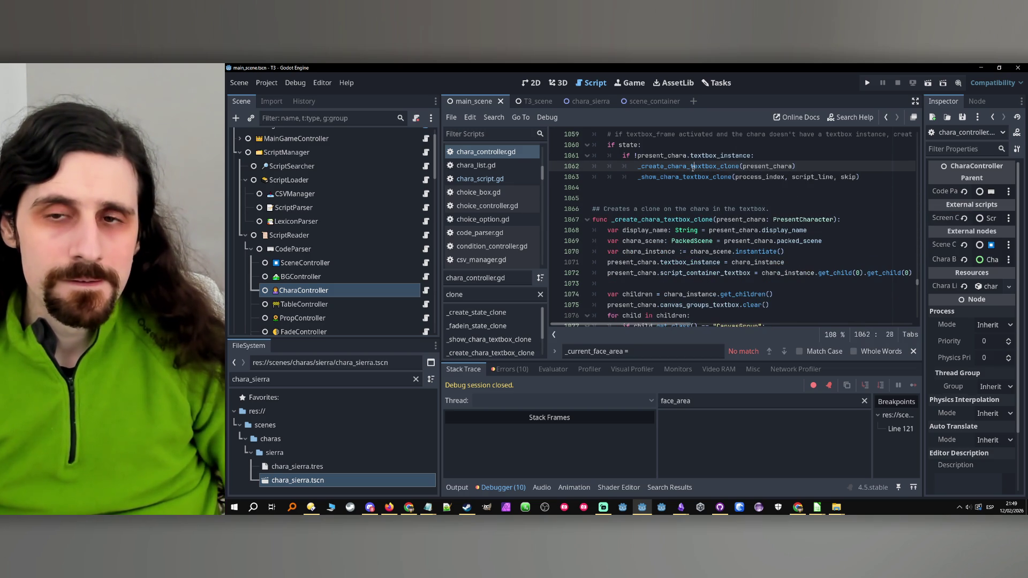
pyautogui.click(696, 178)
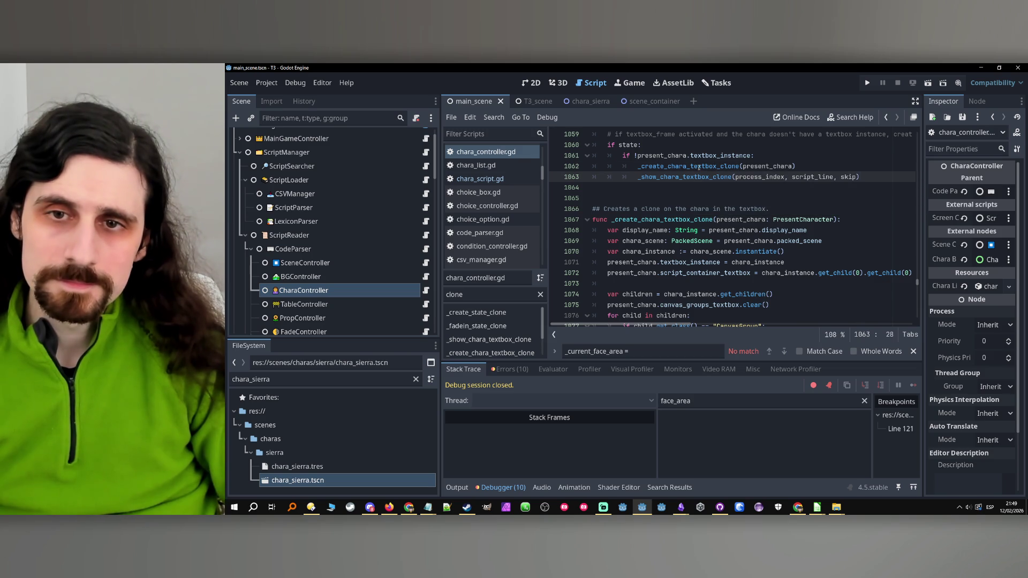
pyautogui.click(705, 165)
pyautogui.keyDown('ctrl'); pyautogui.click(705, 165); pyautogui.keyUp('ctrl')
pyautogui.scroll(-2, 683, 217)
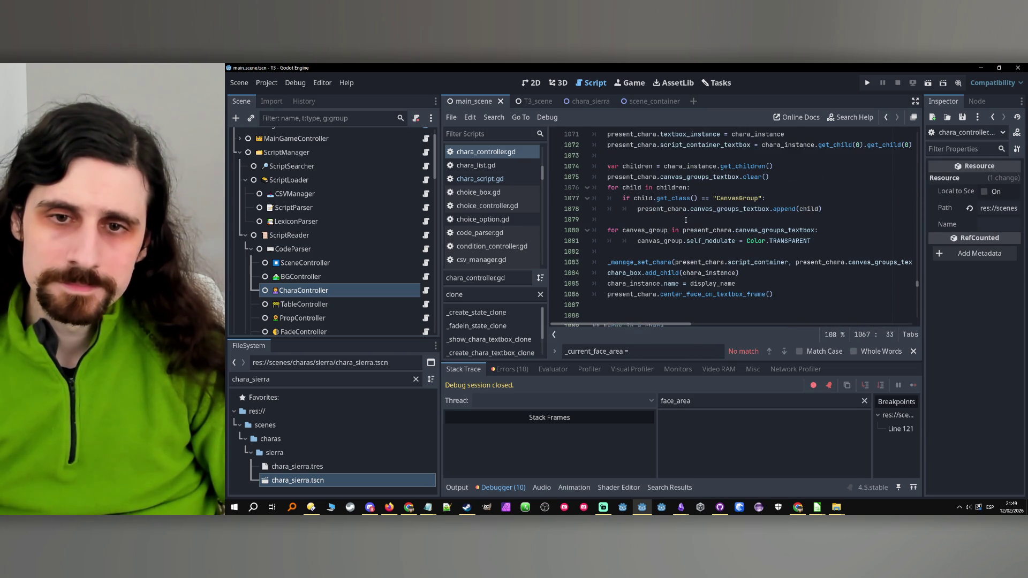
pyautogui.moveTo(798, 294); pyautogui.dragTo(592, 294)
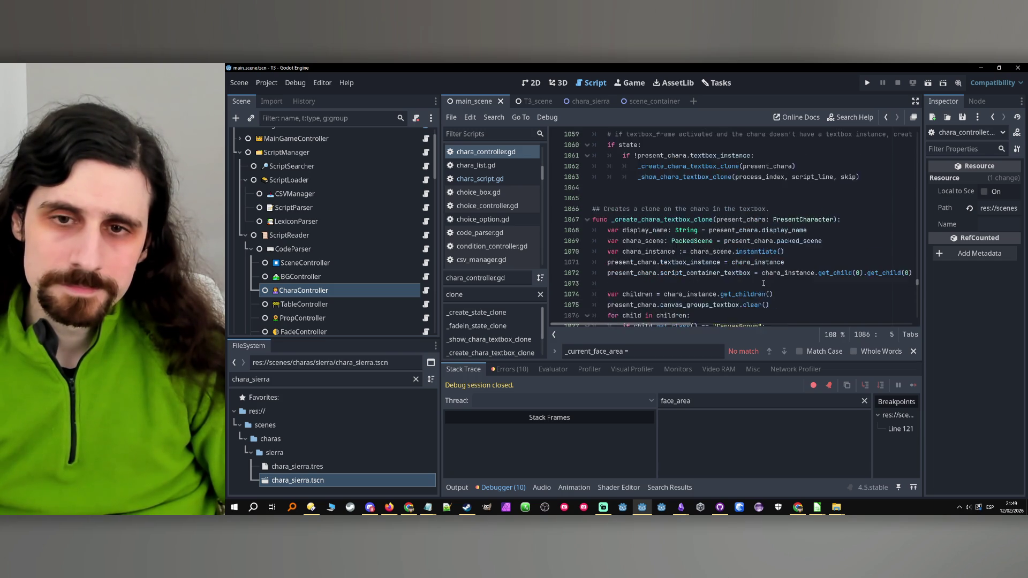
pyautogui.scroll(-2, 764, 284)
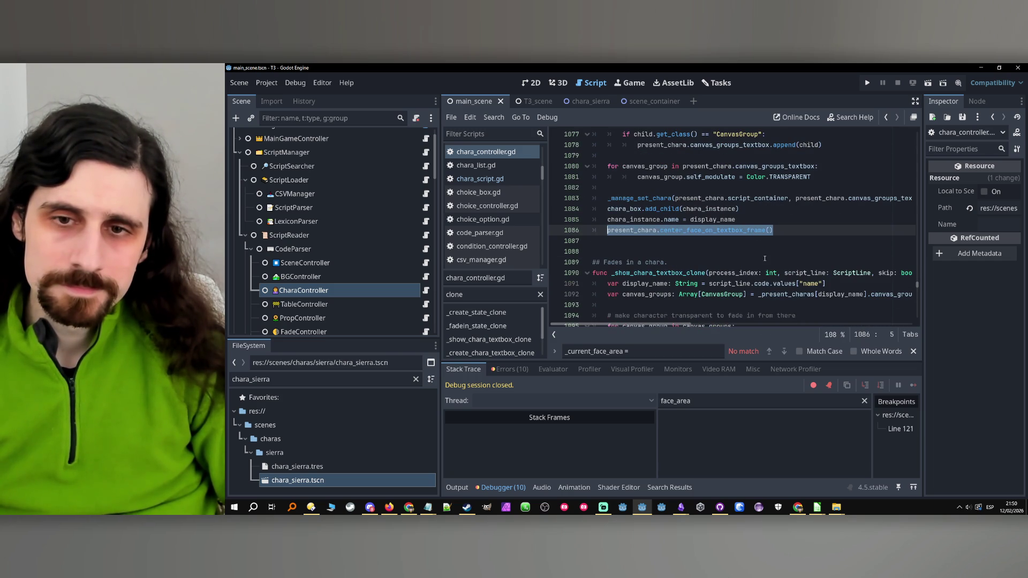
pyautogui.scroll(-7, 765, 258)
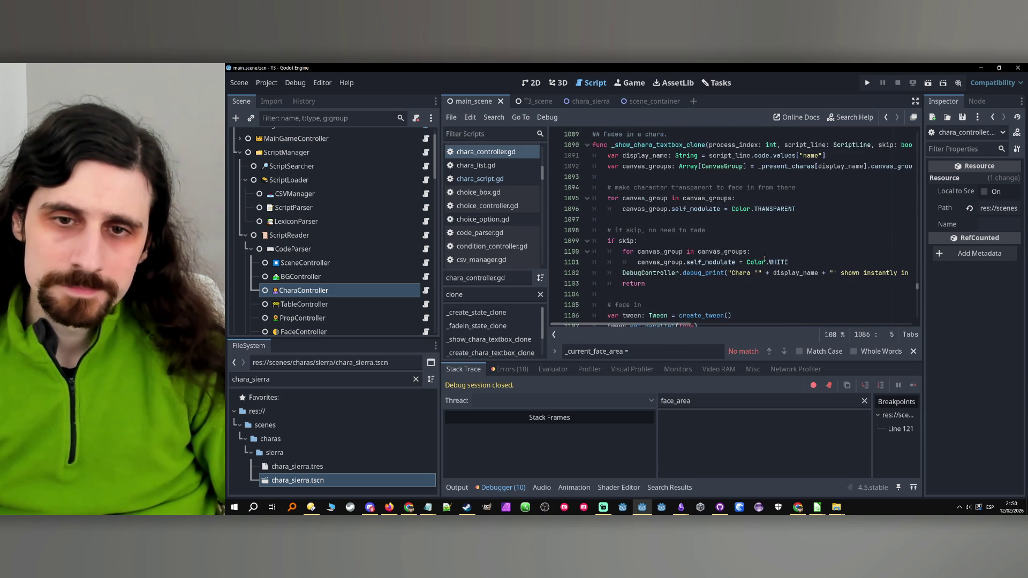
pyautogui.scroll(9, 765, 258)
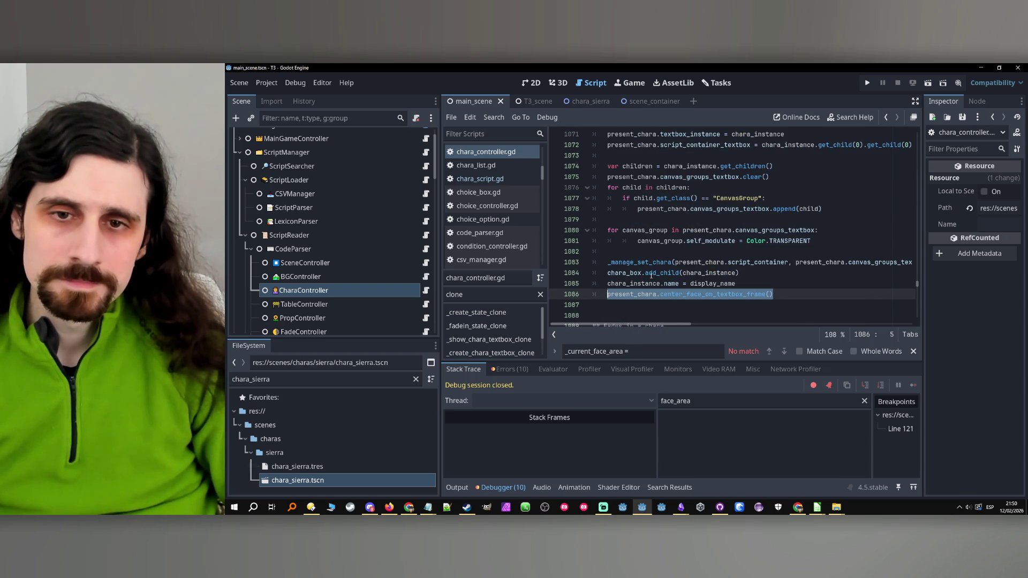
# Set a breakpoint on the _manage_set_chara call at line 1083 and run the project.
pyautogui.doubleClick(653, 262)
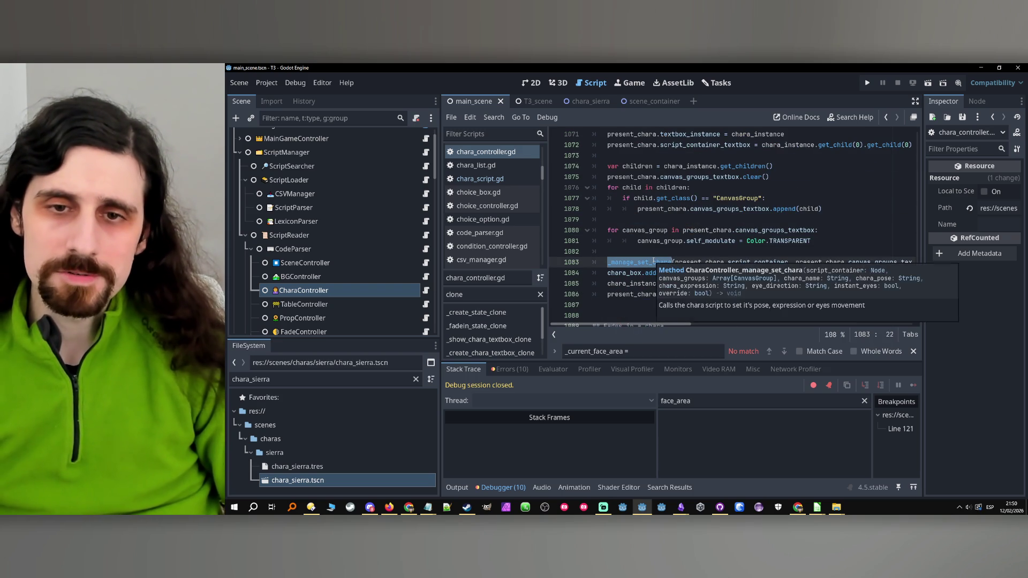
pyautogui.click(653, 262)
pyautogui.doubleClick(651, 262)
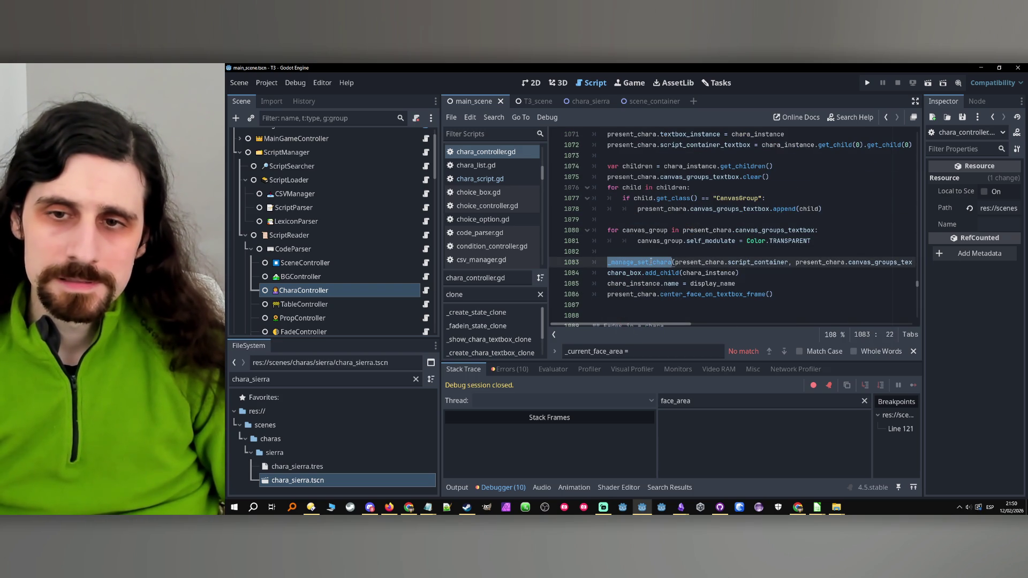
pyautogui.click(559, 263)
pyautogui.click(820, 287)
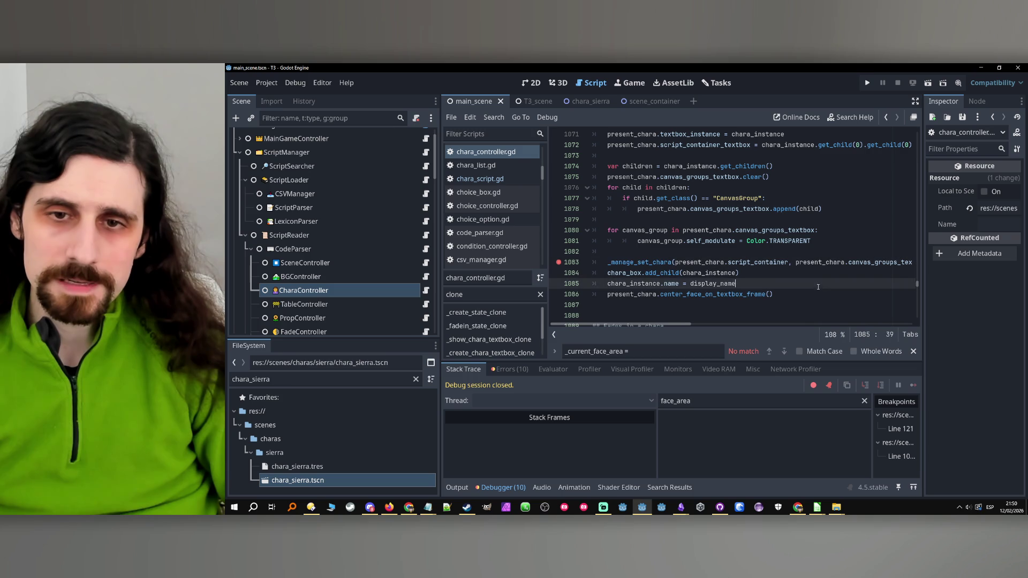
pyautogui.click(865, 85)
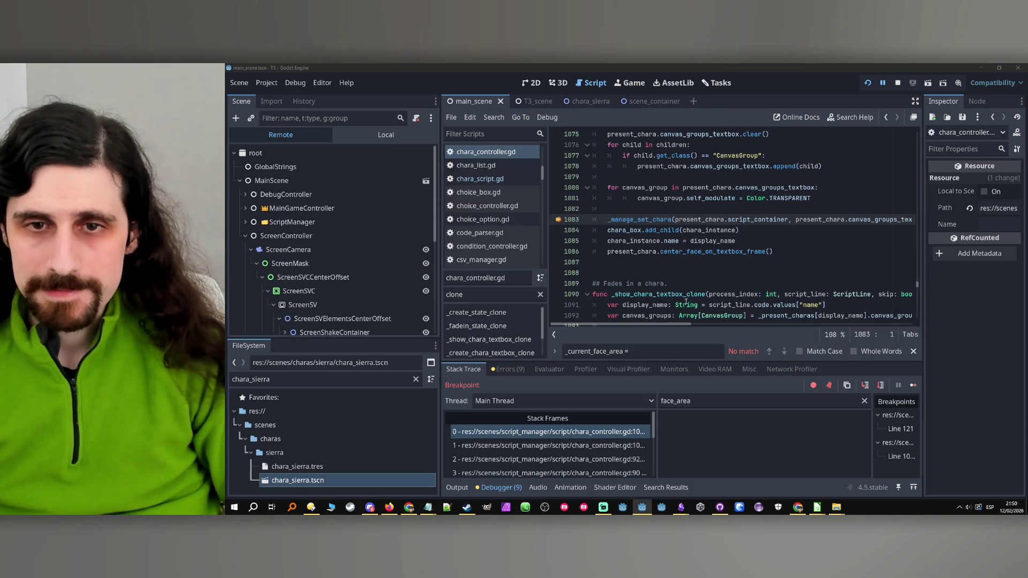
# Step into _manage_set_chara and step over down to line 379.
pyautogui.click(872, 384)
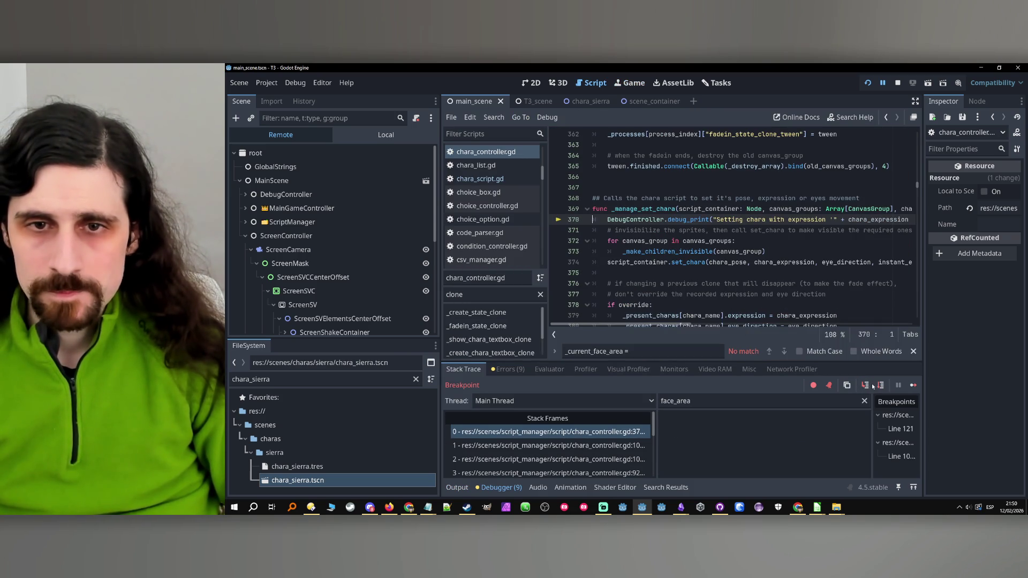
pyautogui.click(880, 385)
pyautogui.click(880, 385)
pyautogui.click(879, 386)
pyautogui.click(880, 385)
pyautogui.click(879, 385)
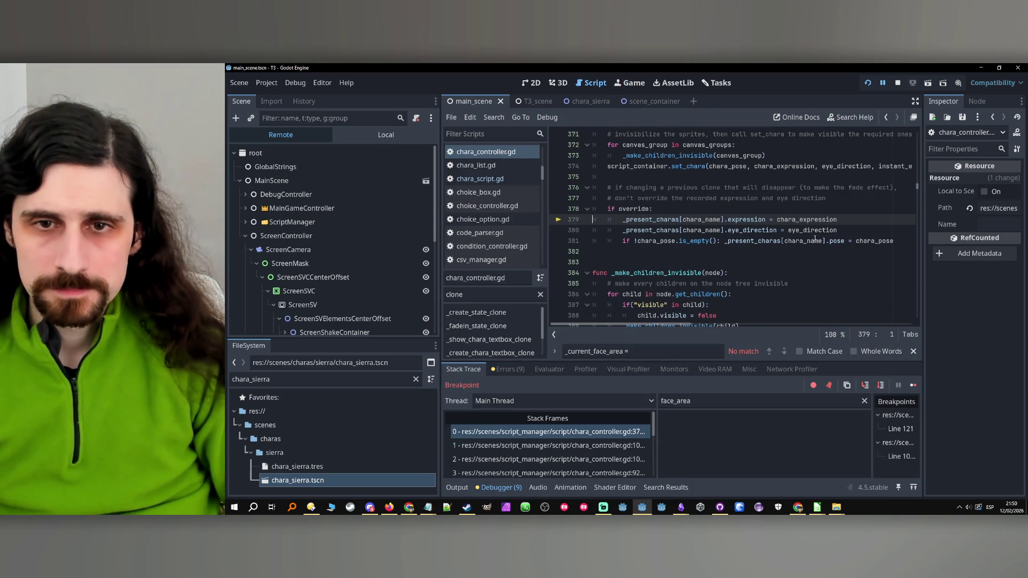
# Read through _manage_set_chara around its set_chara call, then return to execution line 379.
pyautogui.scroll(4, 814, 237)
pyautogui.scroll(-4, 814, 238)
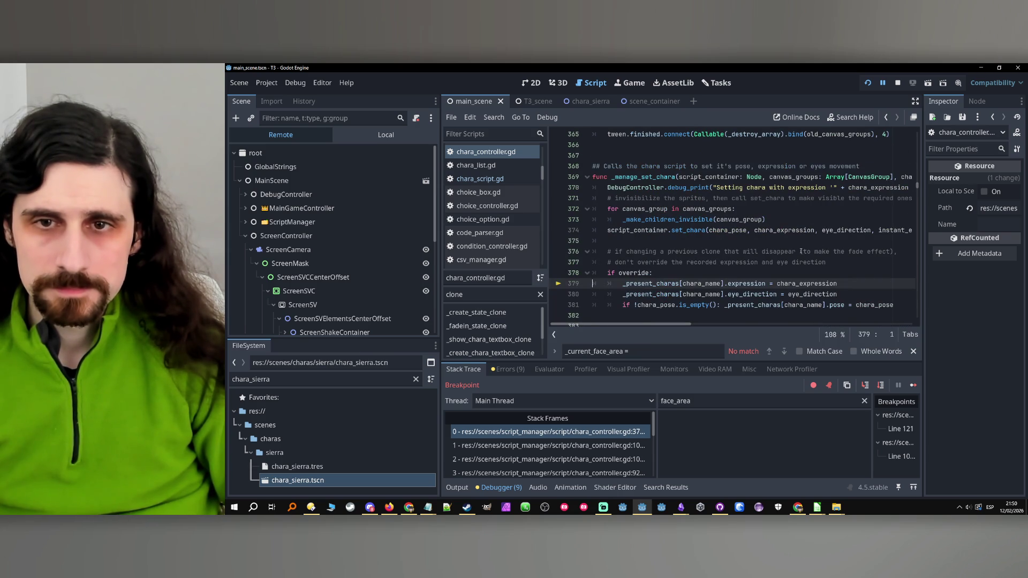
pyautogui.scroll(-8, 801, 251)
pyautogui.scroll(19, 769, 262)
pyautogui.scroll(-11, 776, 249)
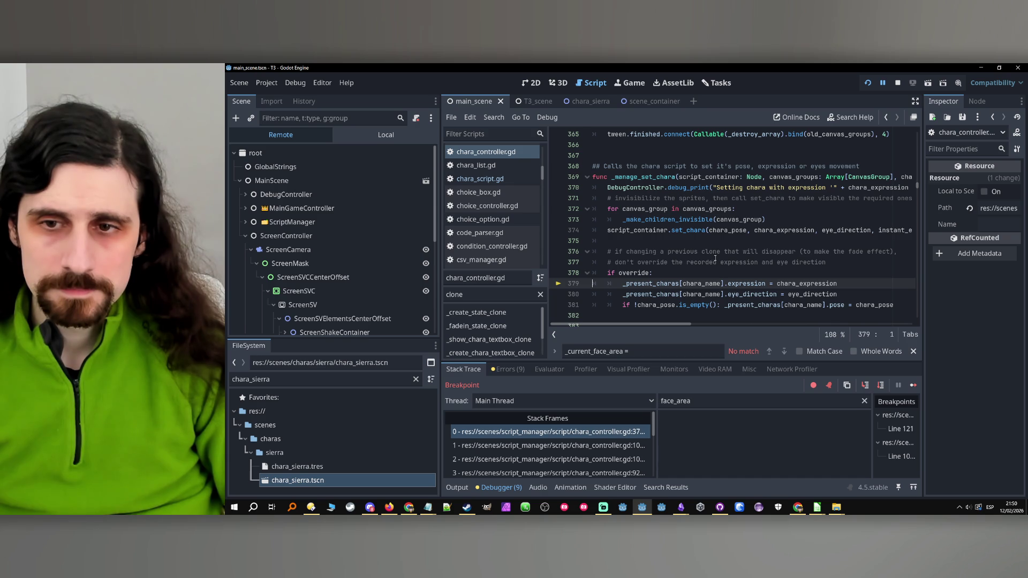
pyautogui.scroll(-4, 715, 259)
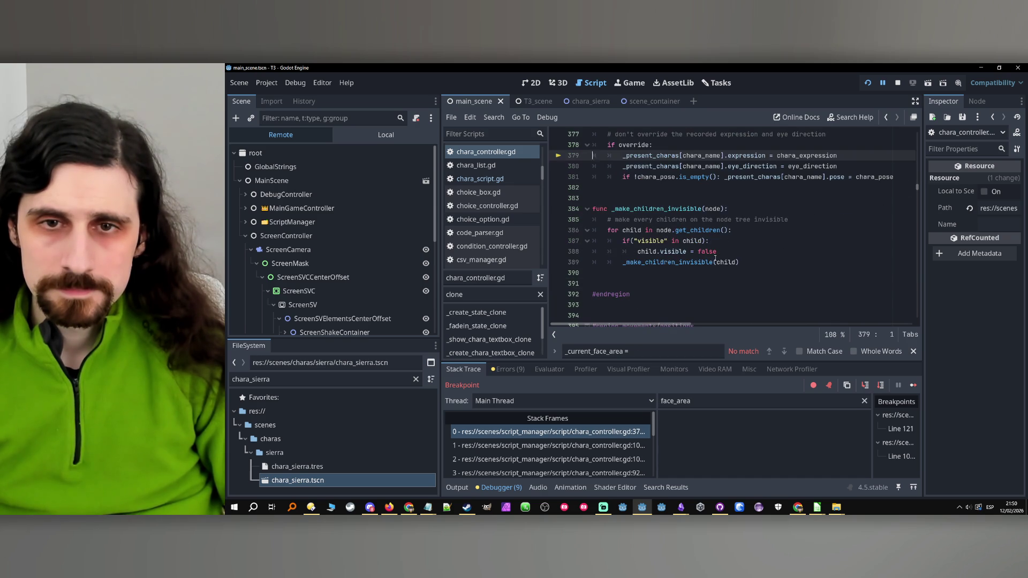
pyautogui.scroll(16, 715, 259)
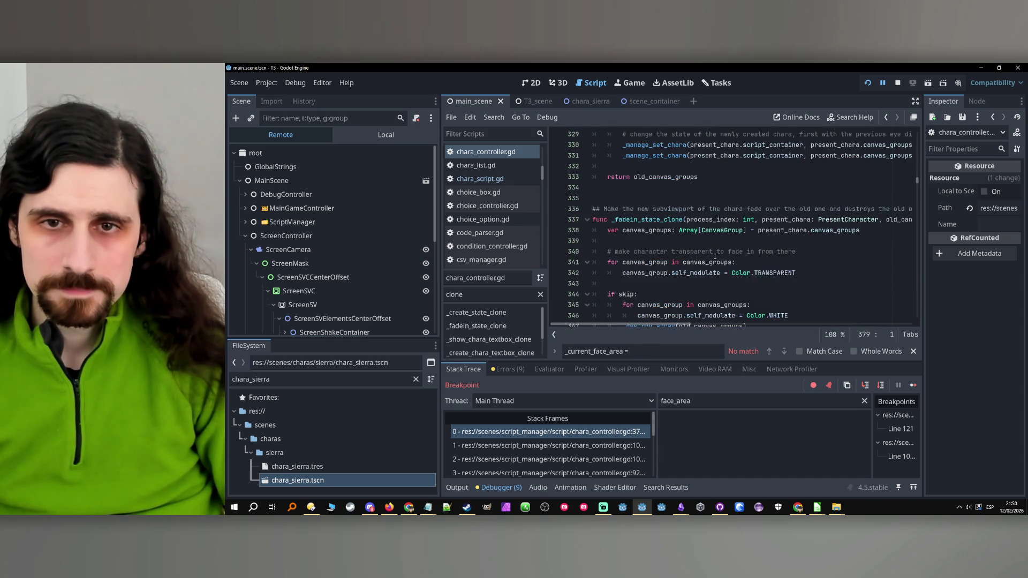
pyautogui.scroll(20, 715, 255)
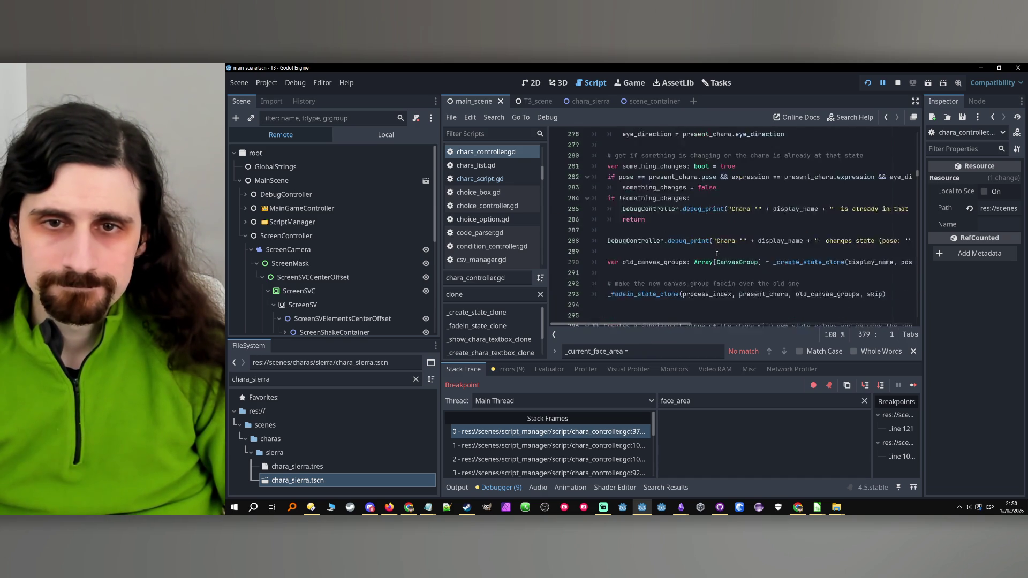
pyautogui.scroll(1, 718, 253)
pyautogui.scroll(18, 734, 247)
pyautogui.scroll(6, 731, 237)
pyautogui.scroll(-20, 776, 262)
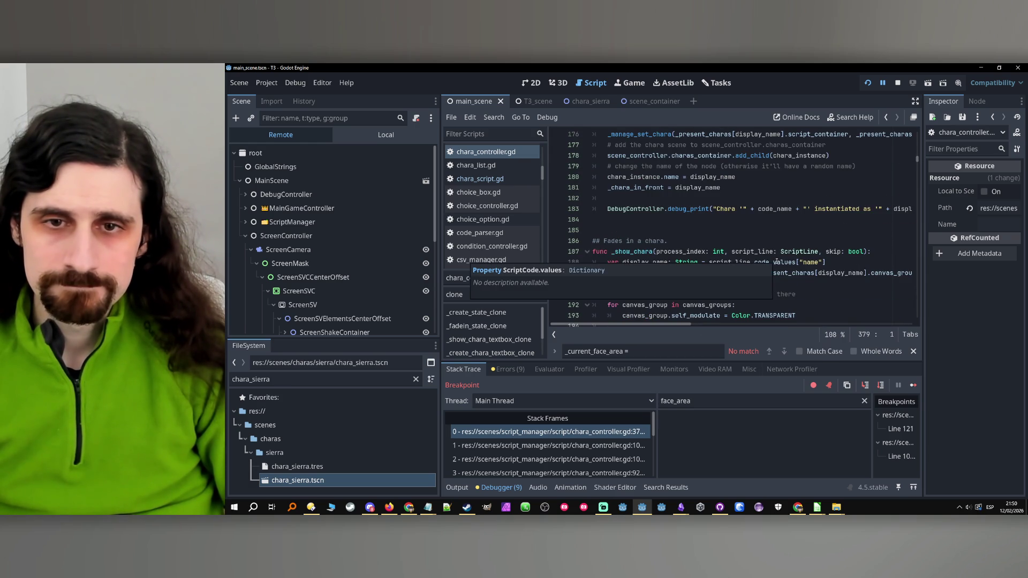
pyautogui.scroll(3, 784, 262)
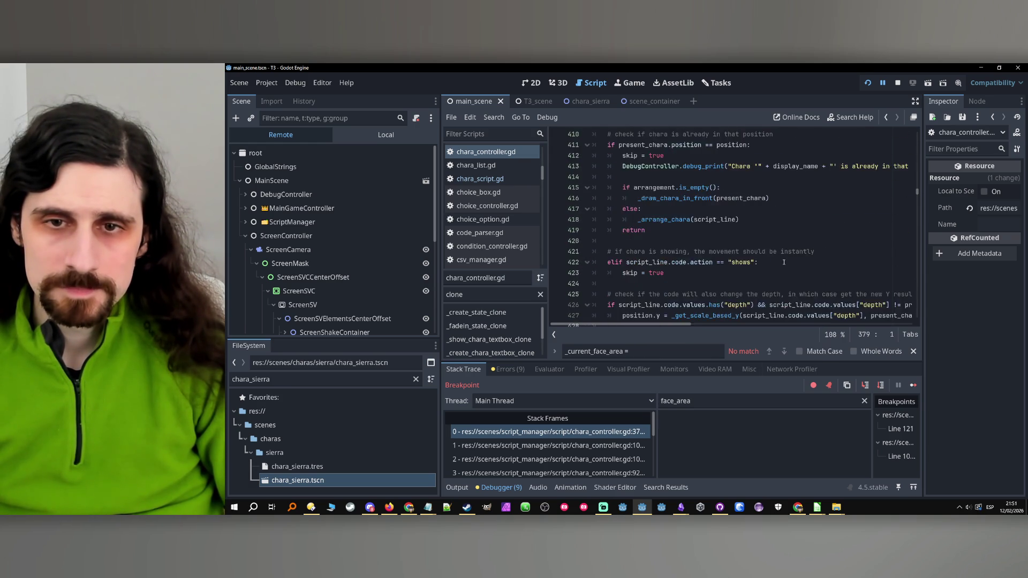
pyautogui.scroll(-3, 784, 262)
pyautogui.scroll(3, 784, 262)
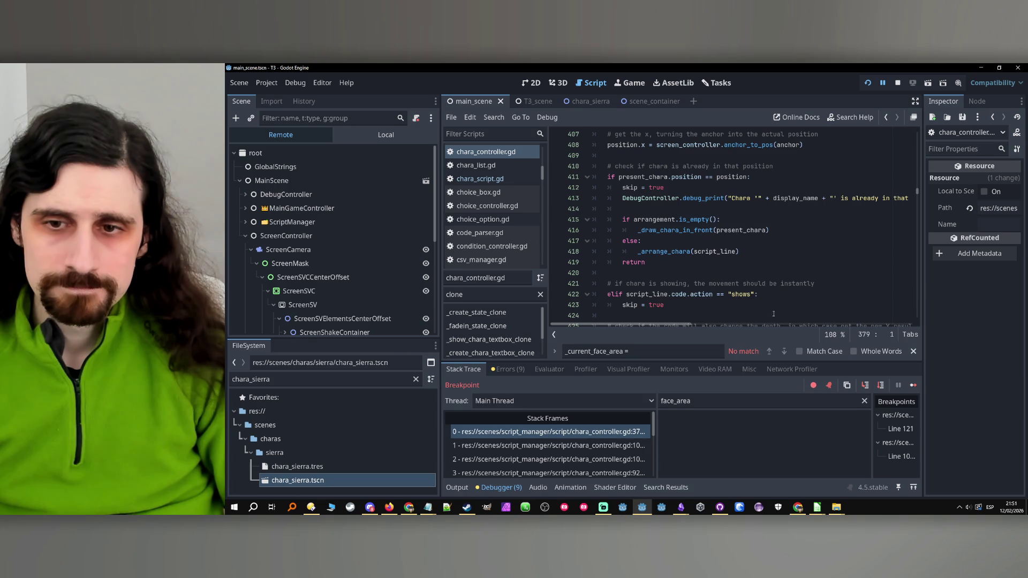
pyautogui.click(548, 431)
pyautogui.scroll(2, 689, 225)
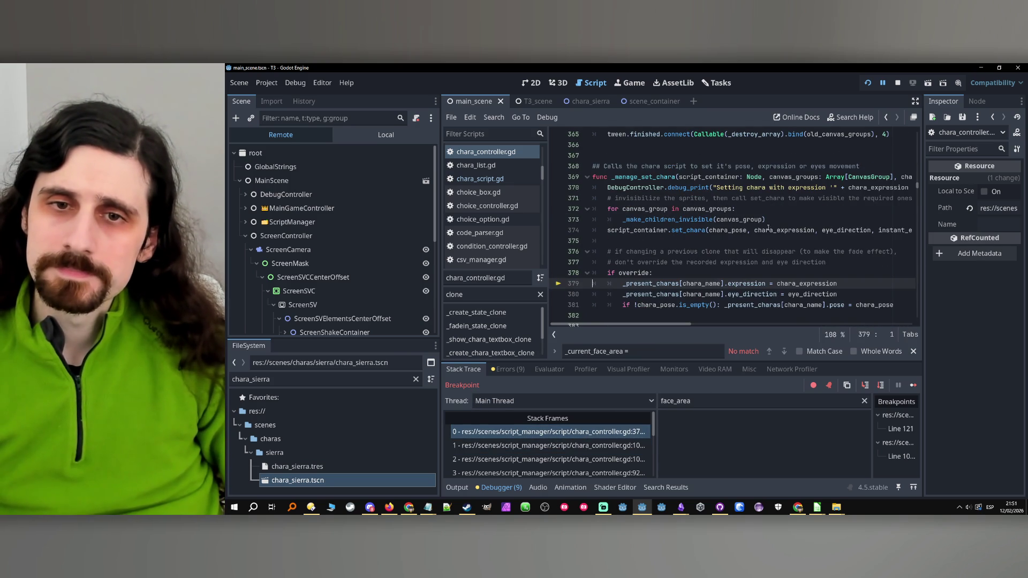
# Toggle a breakpoint on the line 374 set_chara call on and off, then stop and rerun.
pyautogui.click(700, 231)
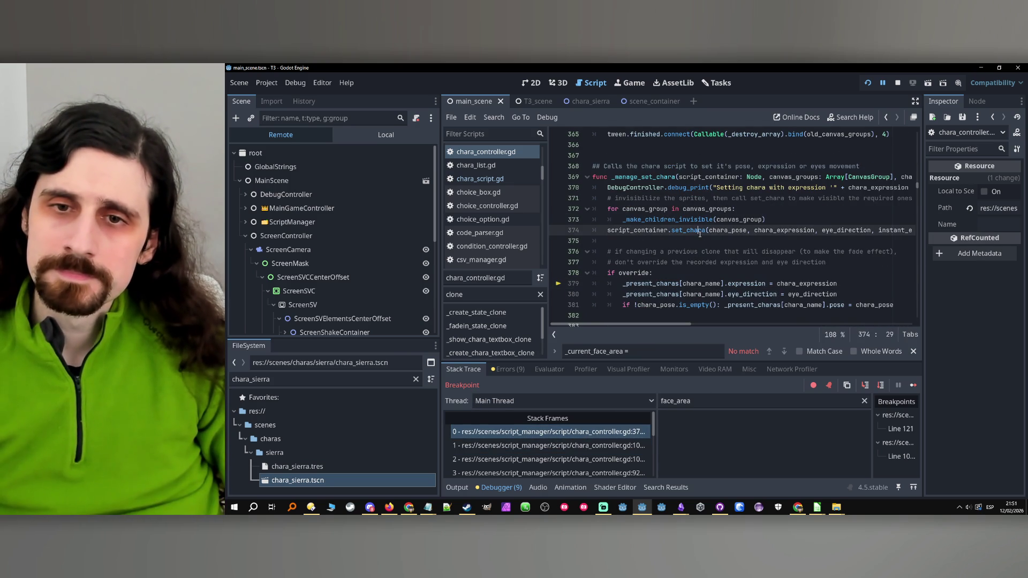
pyautogui.click(557, 231)
pyautogui.click(558, 231)
pyautogui.click(898, 82)
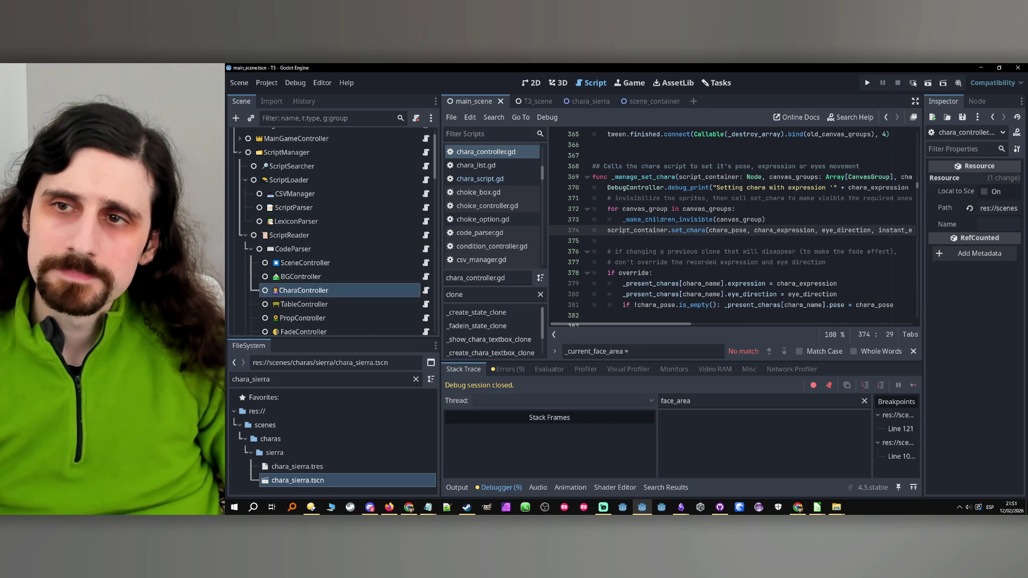
pyautogui.click(866, 83)
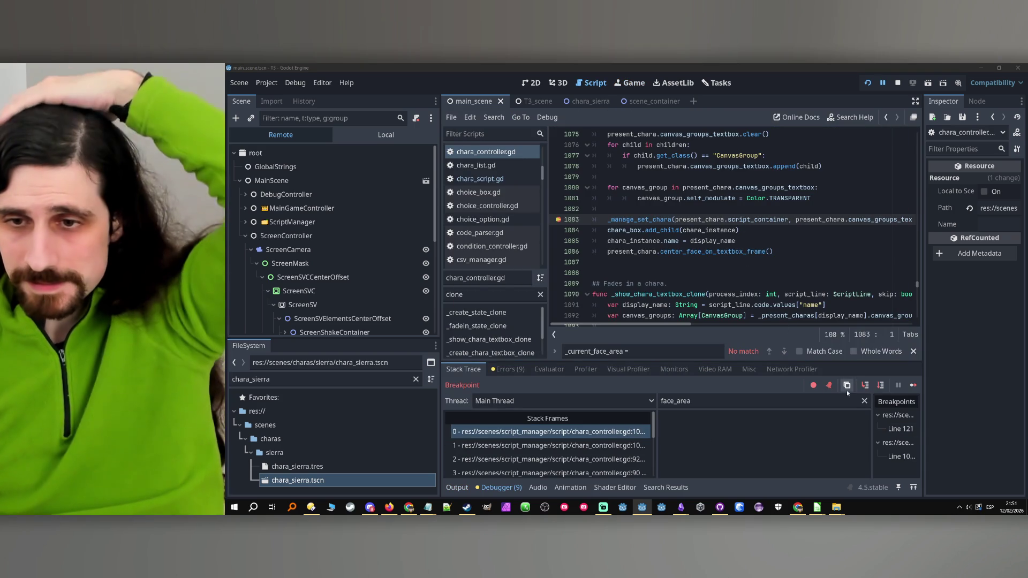
# Step into _manage_set_chara, then into set_chara, advancing to the face area assignment.
pyautogui.click(866, 385)
pyautogui.click(880, 385)
pyautogui.click(881, 385)
pyautogui.click(880, 385)
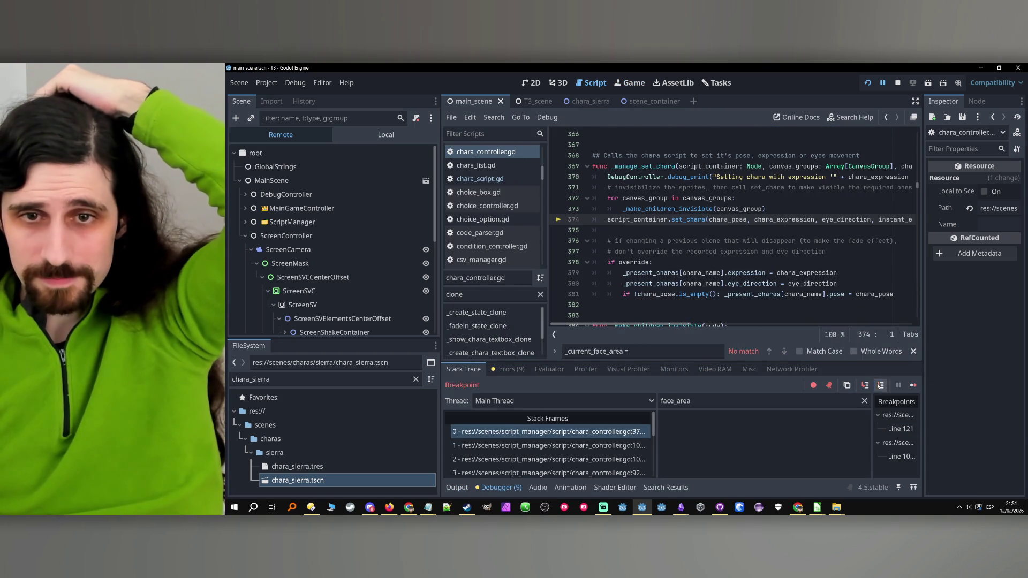
pyautogui.click(866, 385)
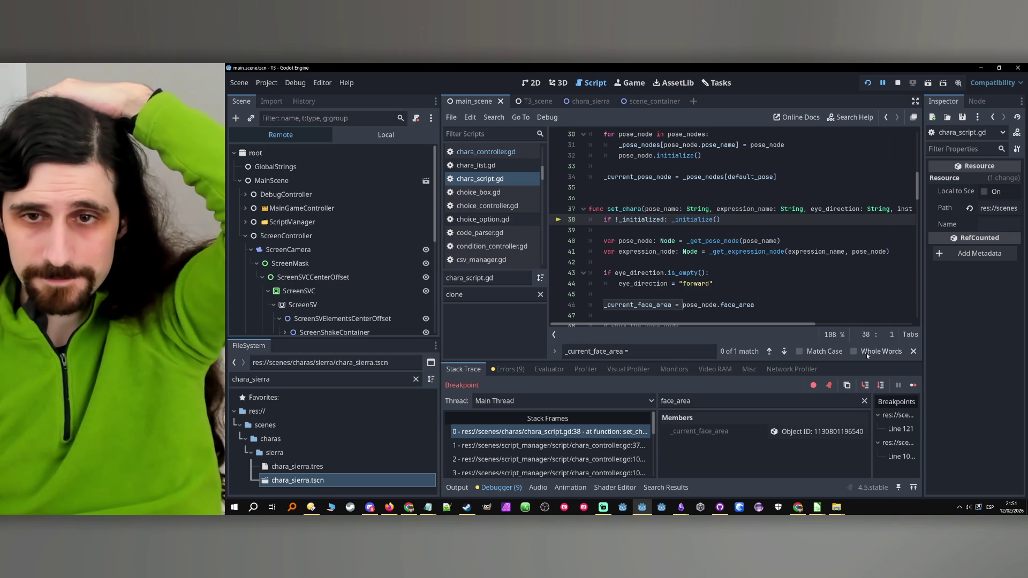
pyautogui.click(880, 385)
pyautogui.click(881, 385)
pyautogui.click(880, 385)
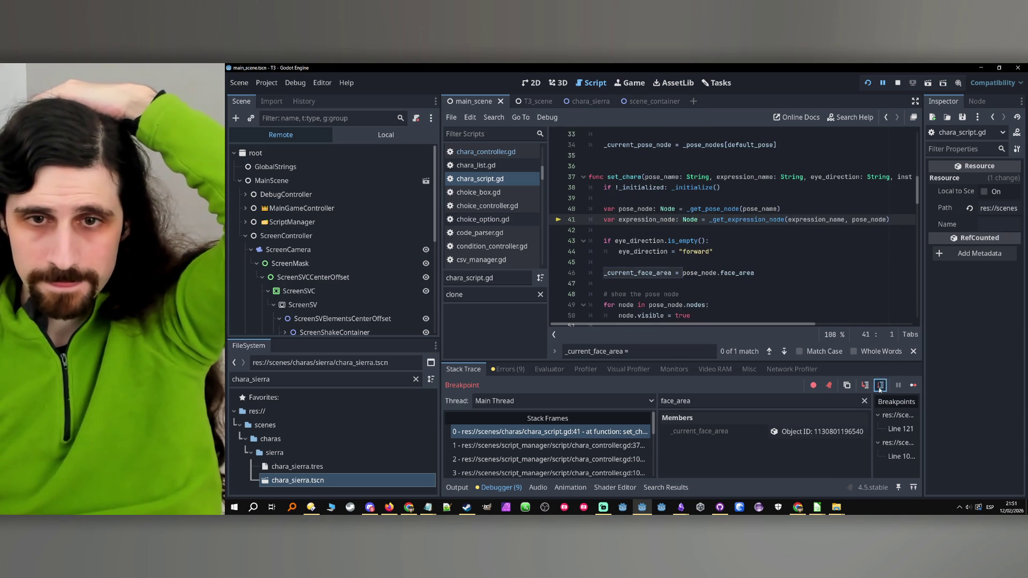
pyautogui.click(881, 385)
# Filter the debugger variables to pose_node and inspect its object.
pyautogui.doubleClick(699, 219)
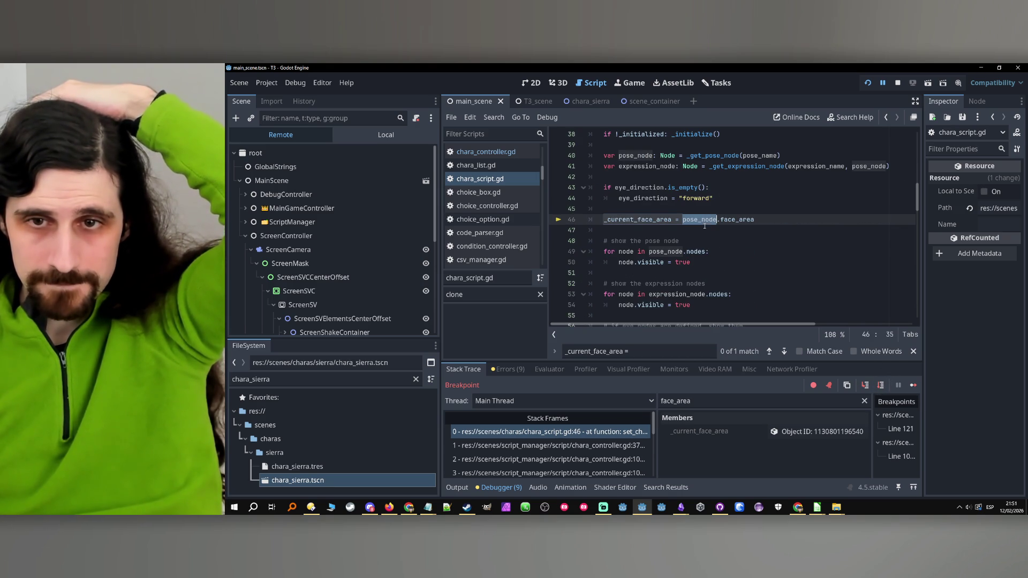
pyautogui.doubleClick(675, 400)
pyautogui.write('pose_node')
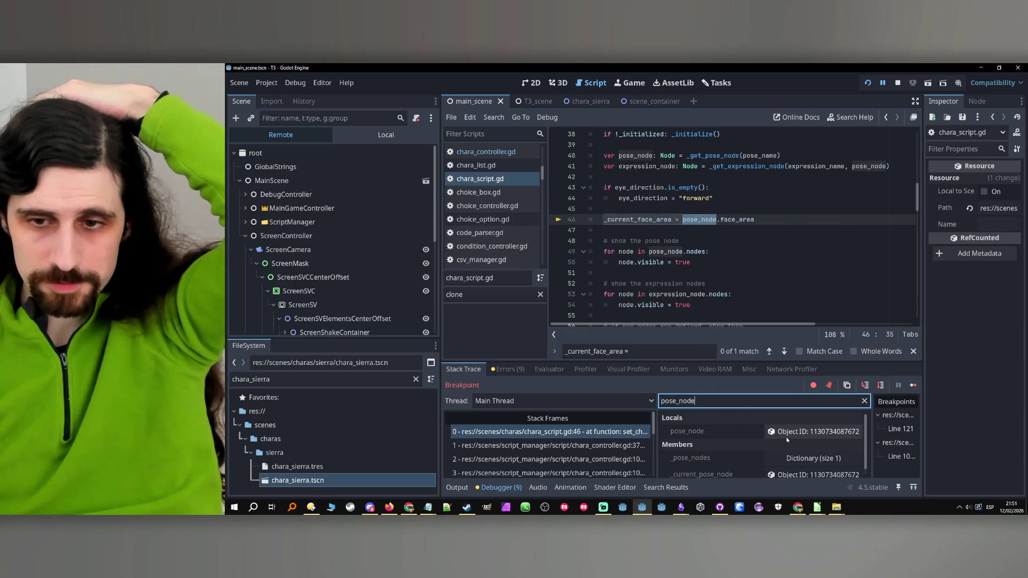
pyautogui.click(789, 431)
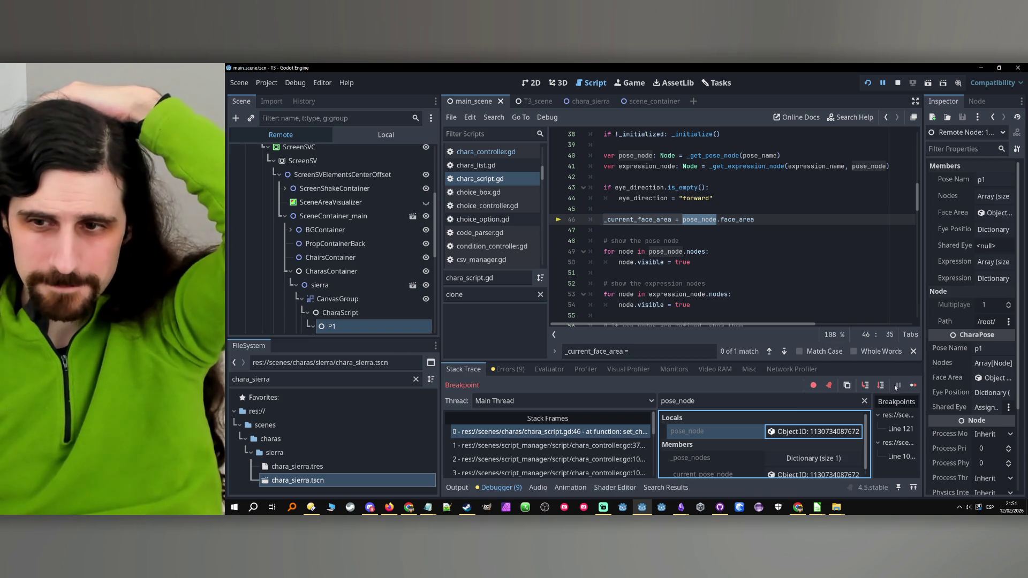
# Step past the assignment, filter variables to _current_face_area, and continue execution.
pyautogui.click(881, 387)
pyautogui.doubleClick(639, 189)
pyautogui.hotkey('ctrl', 'c')
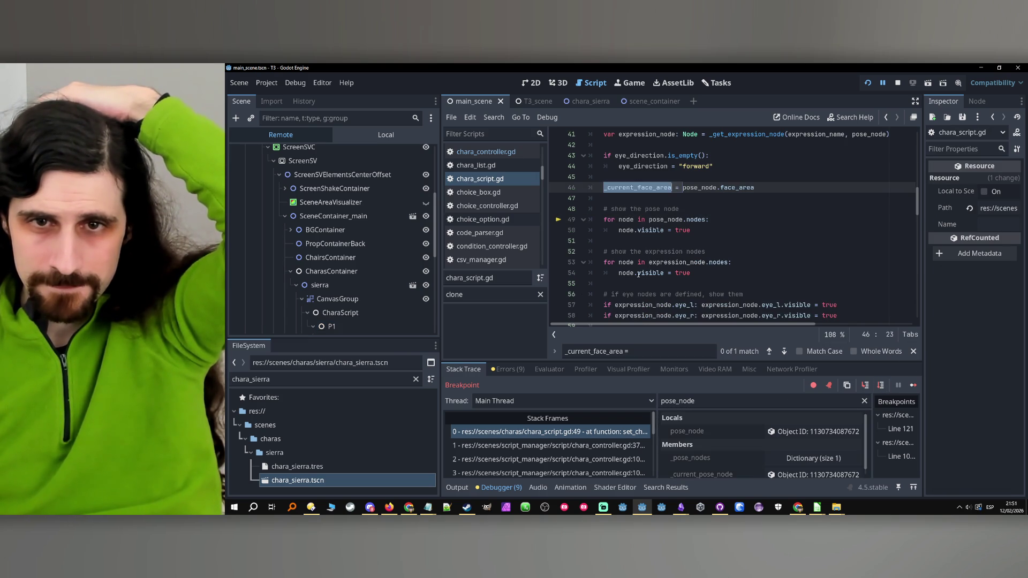
pyautogui.doubleClick(691, 401)
pyautogui.hotkey('ctrl', 'v')
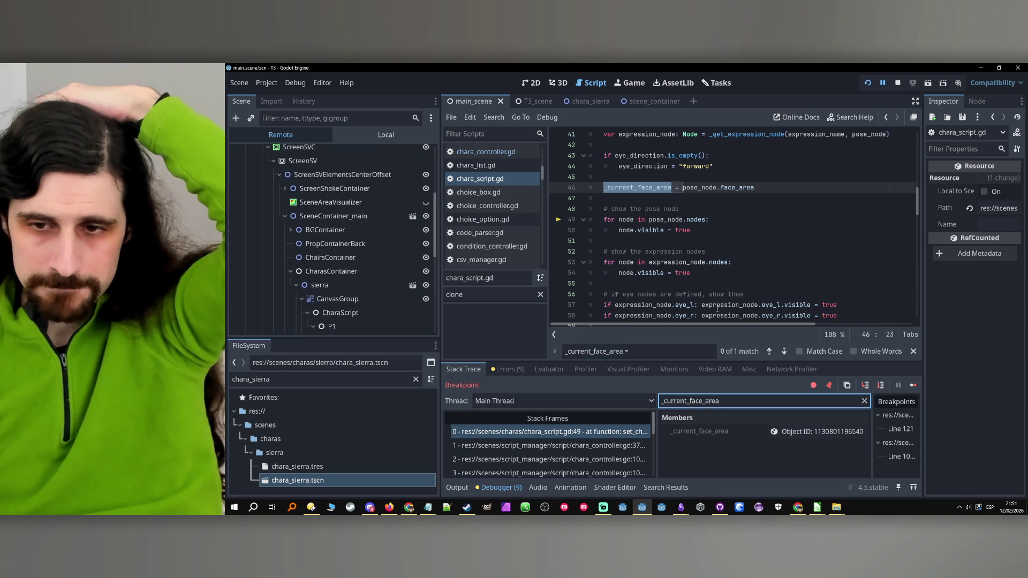
pyautogui.scroll(-4, 716, 306)
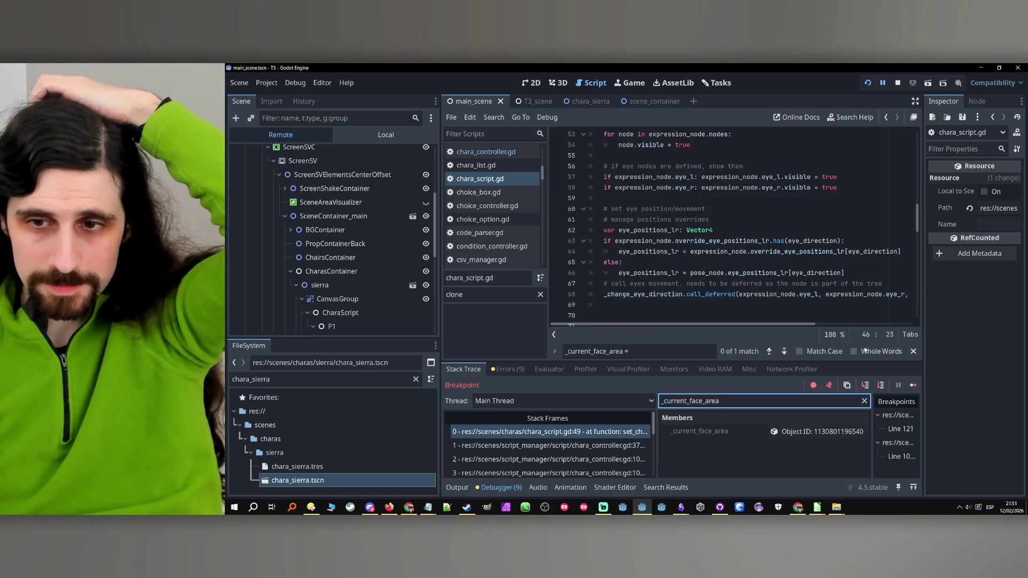
pyautogui.click(909, 387)
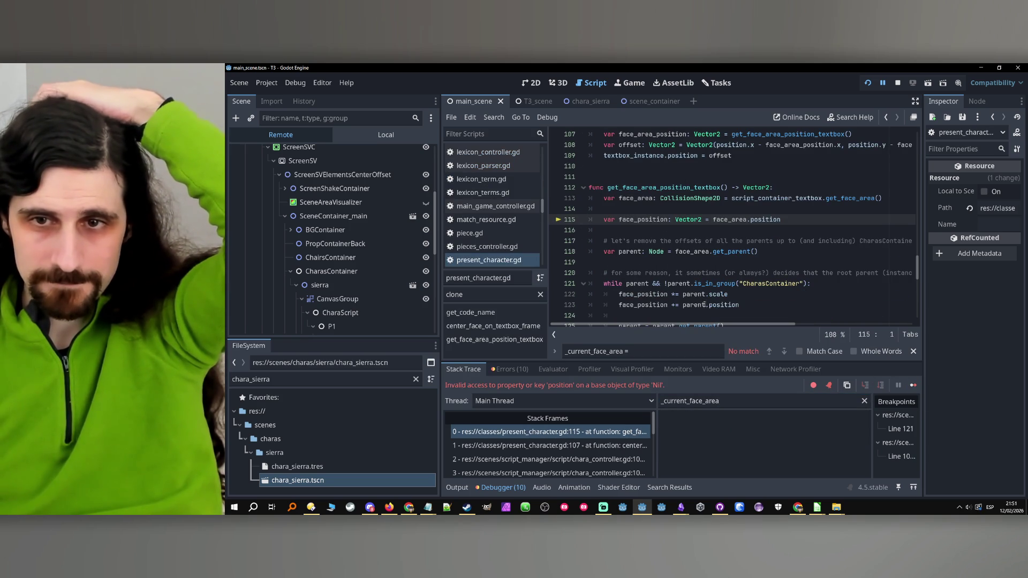
# Filter debugger members to script_container_textbox, confirm its Current Face Area is null, then stop the run.
pyautogui.doubleClick(623, 198)
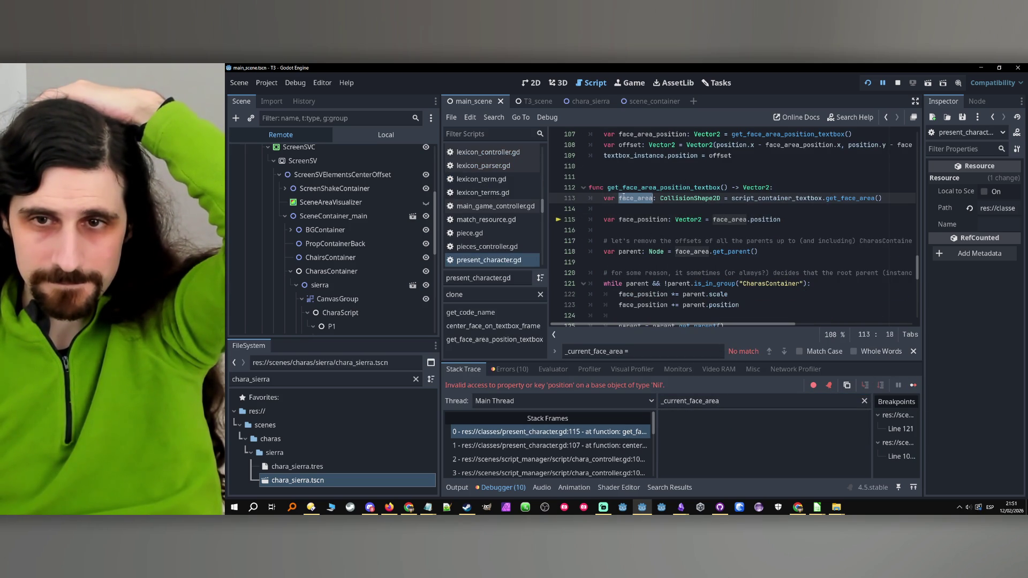
pyautogui.doubleClick(753, 198)
pyautogui.hotkey('ctrl', 'c')
pyautogui.doubleClick(746, 396)
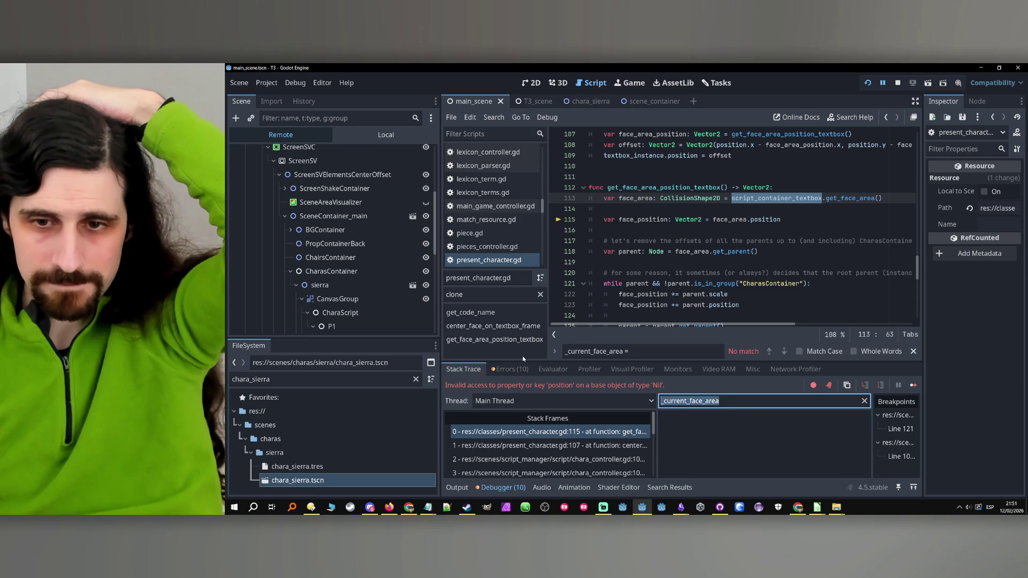
pyautogui.hotkey('ctrl', 'v')
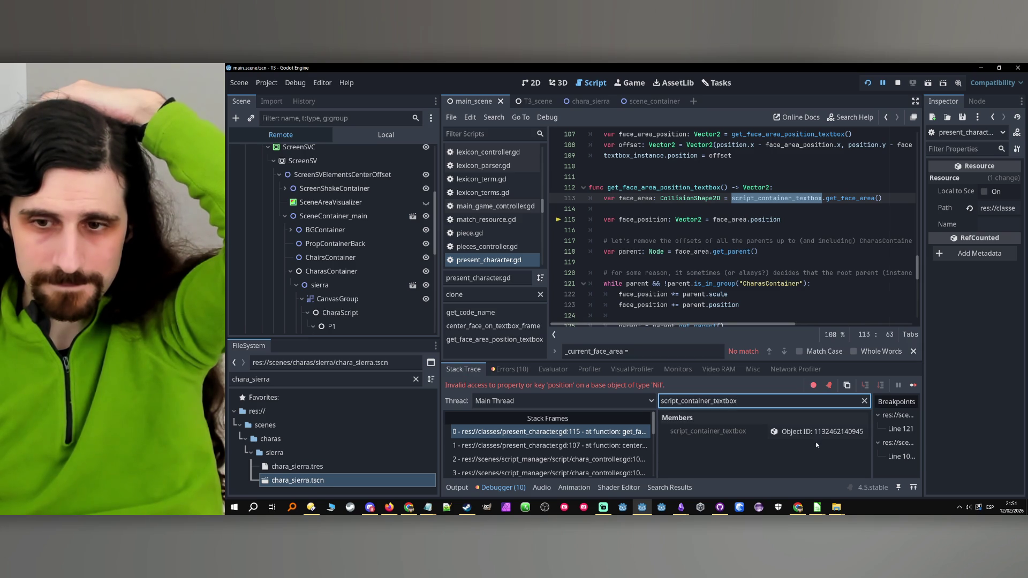
pyautogui.click(809, 431)
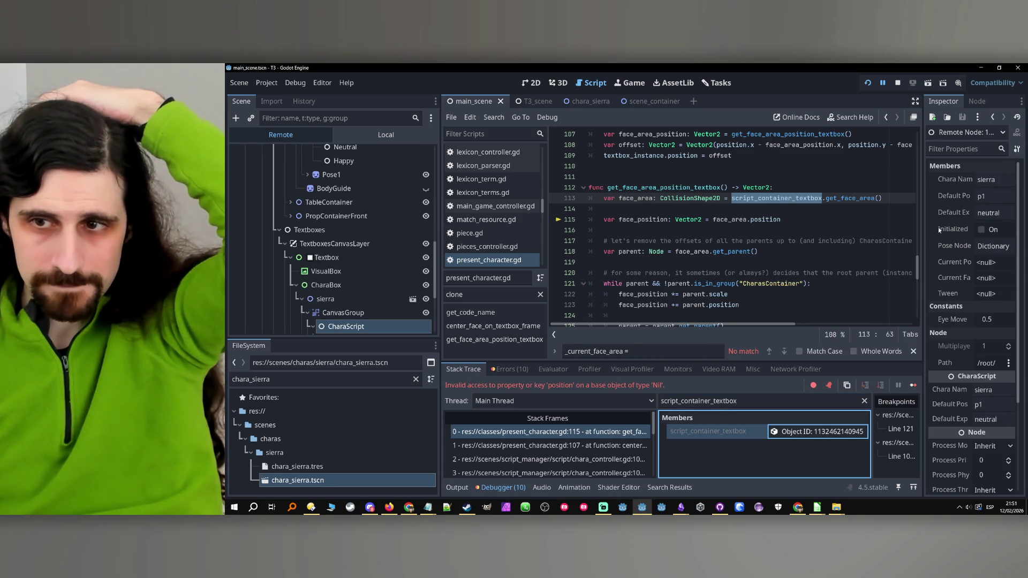
pyautogui.moveTo(924, 279)
pyautogui.mouseDown()
pyautogui.moveTo(846, 279)
pyautogui.moveTo(862, 279)
pyautogui.mouseUp()
pyautogui.click(881, 280)
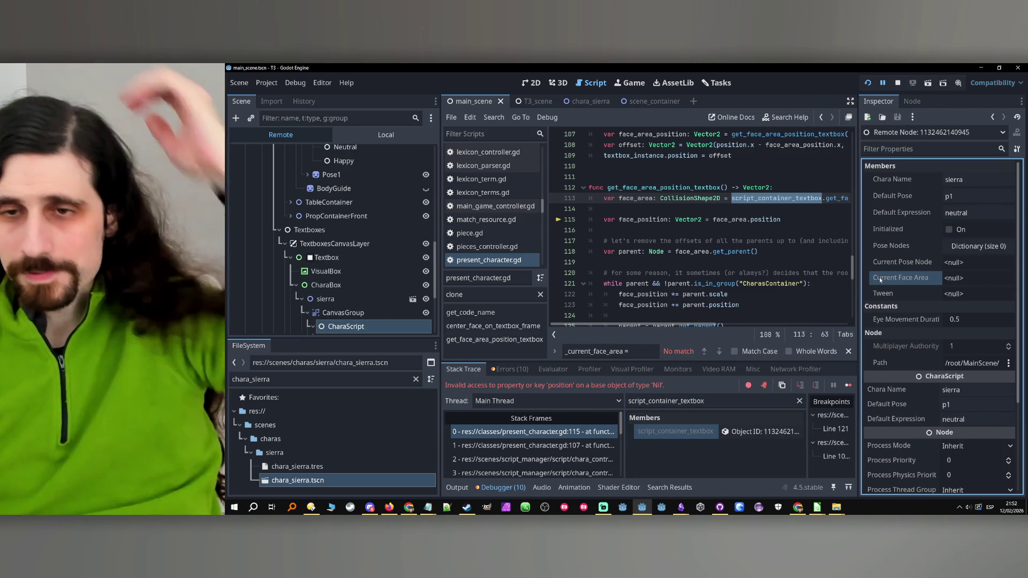
pyautogui.click(898, 82)
pyautogui.click(729, 210)
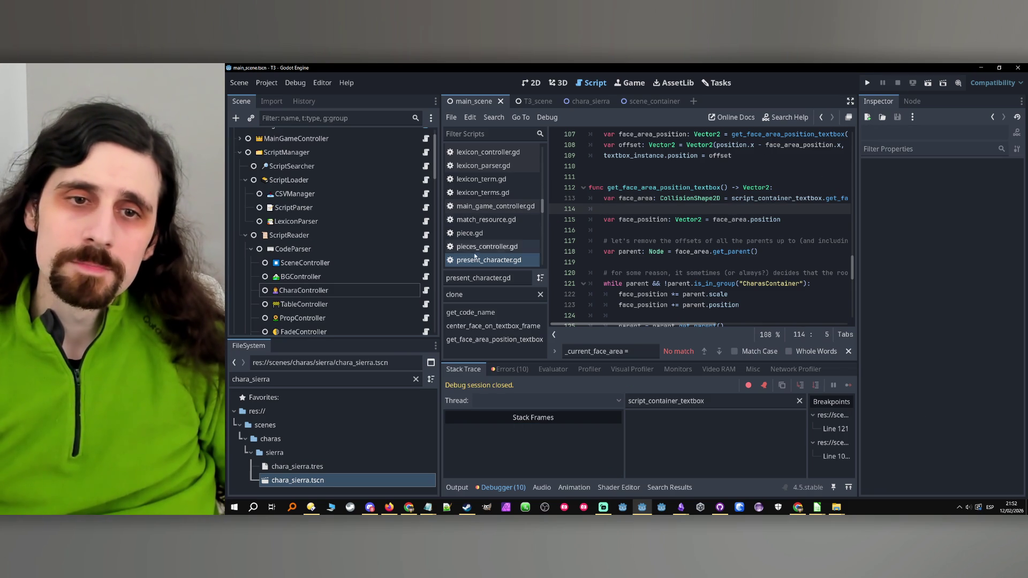
# Open the CharaController script and inspect how line 374 passes script_container to set_chara.
pyautogui.click(370, 292)
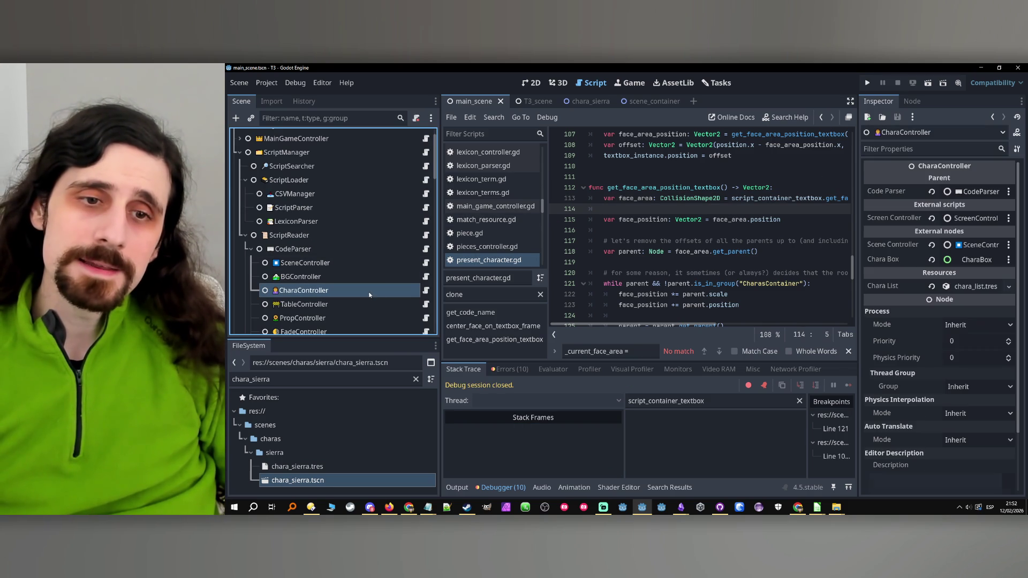
pyautogui.click(425, 291)
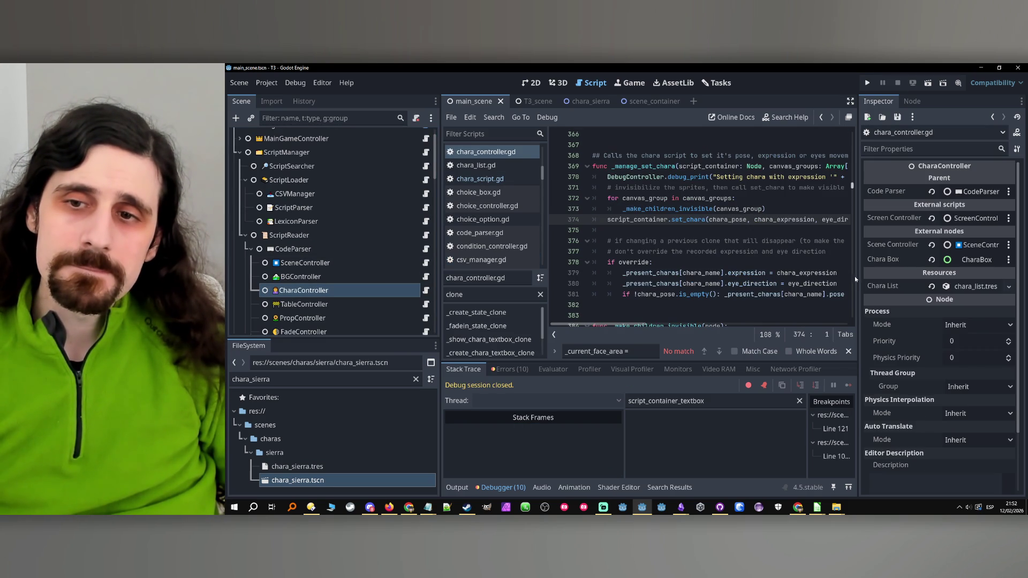
pyautogui.moveTo(858, 277); pyautogui.dragTo(922, 277)
pyautogui.click(682, 220)
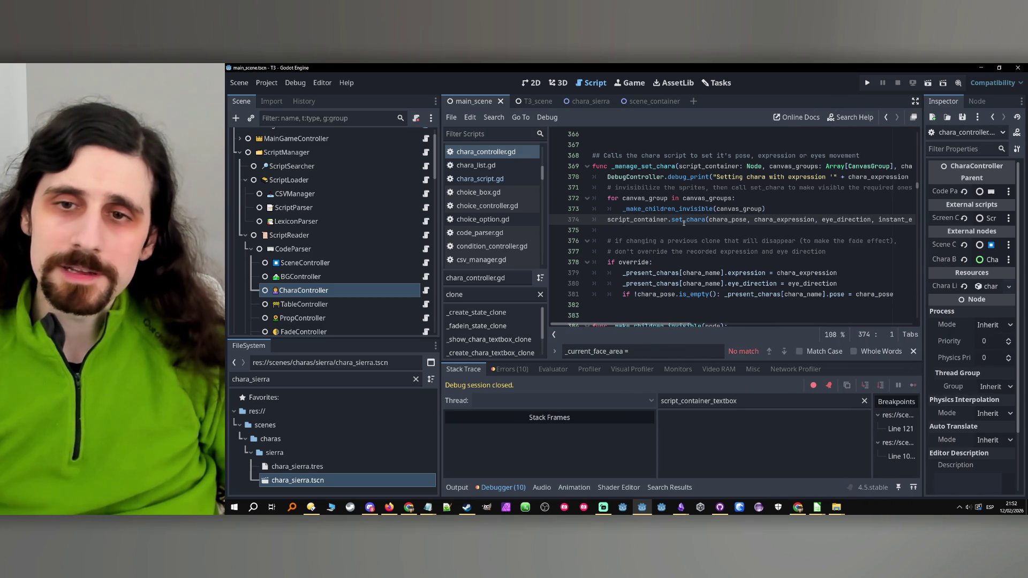
pyautogui.click(687, 221)
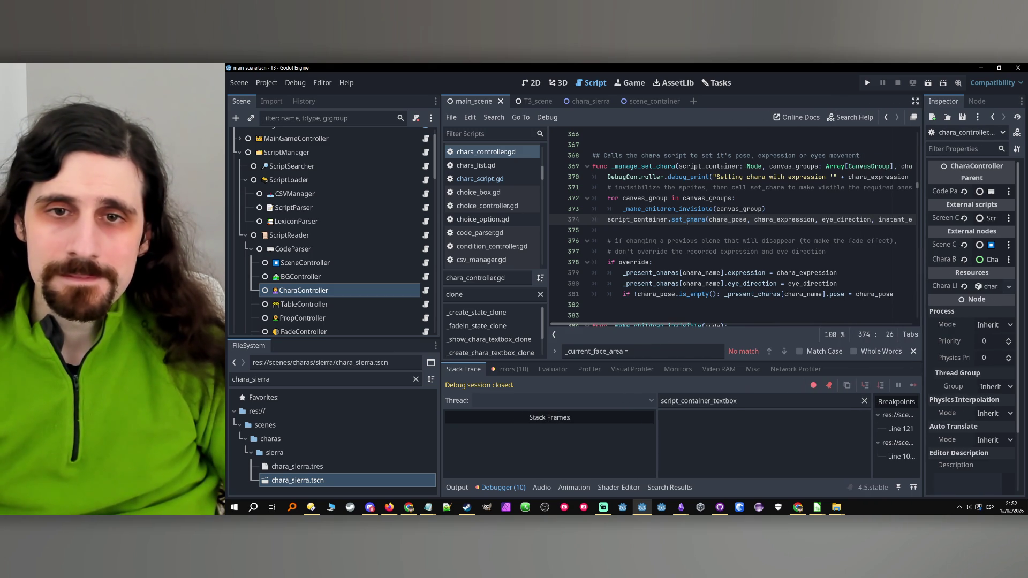
pyautogui.doubleClick(670, 167)
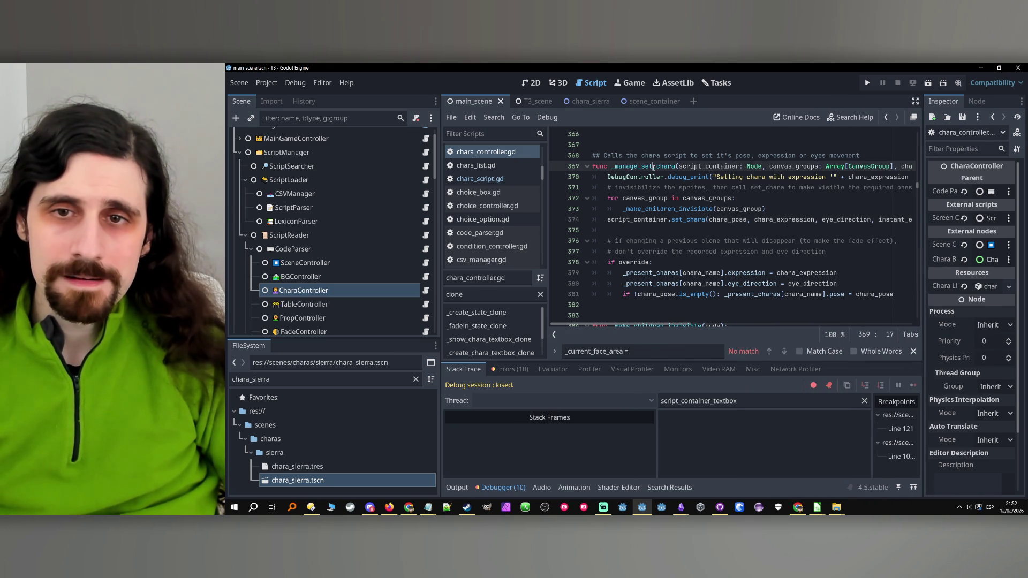
pyautogui.doubleClick(648, 219)
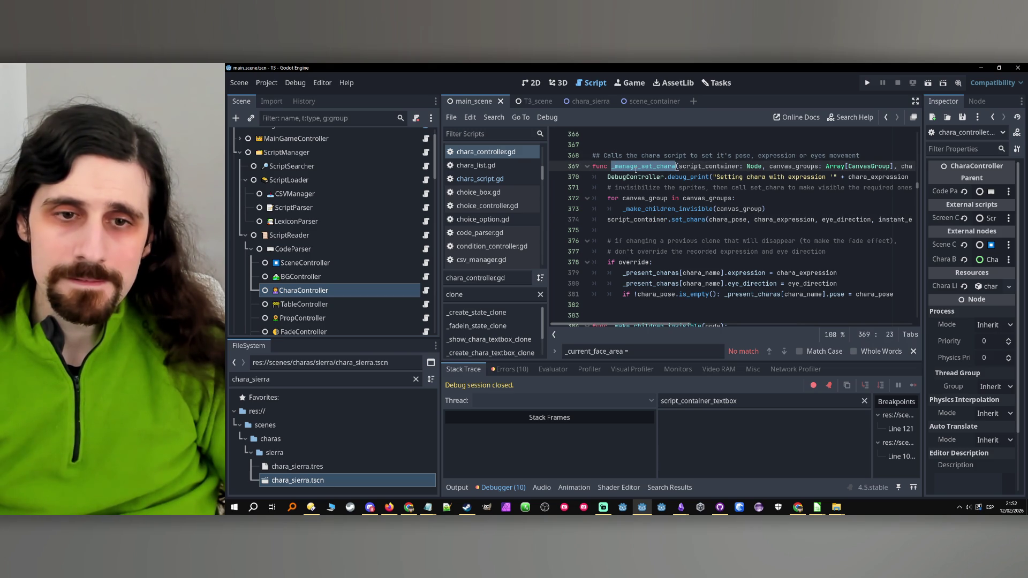
# In _create_chara_textbox_clone, change line 1083's script_container argument to script_container_textbox.
pyautogui.click(497, 340)
pyautogui.click(493, 352)
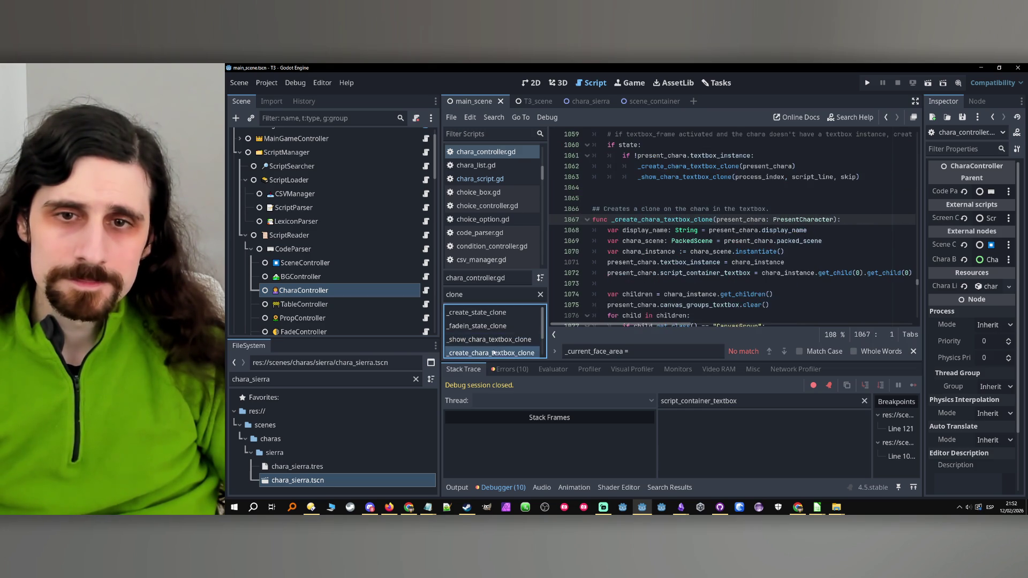
pyautogui.click(672, 262)
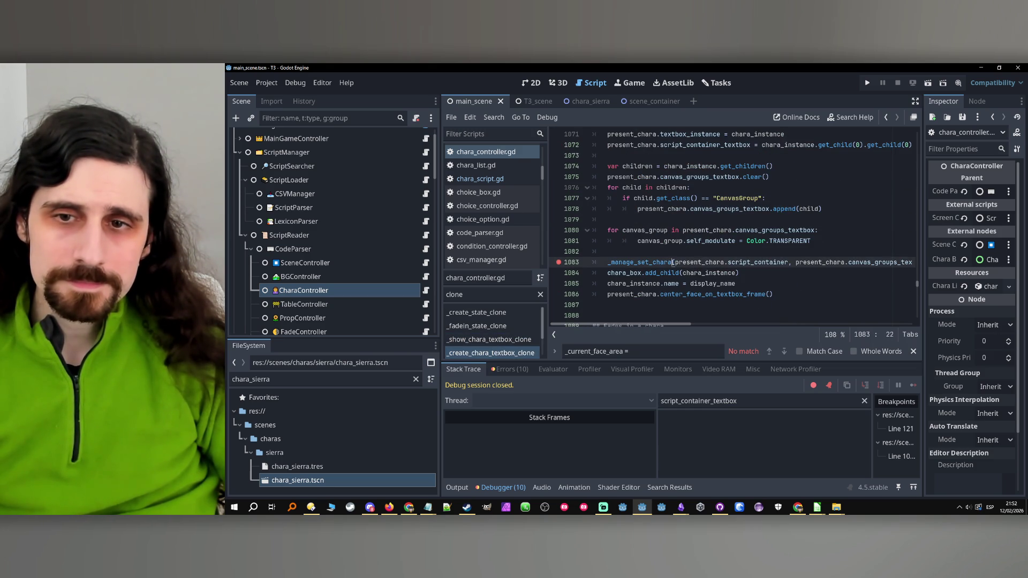
pyautogui.click(785, 262)
pyautogui.write('_textb')
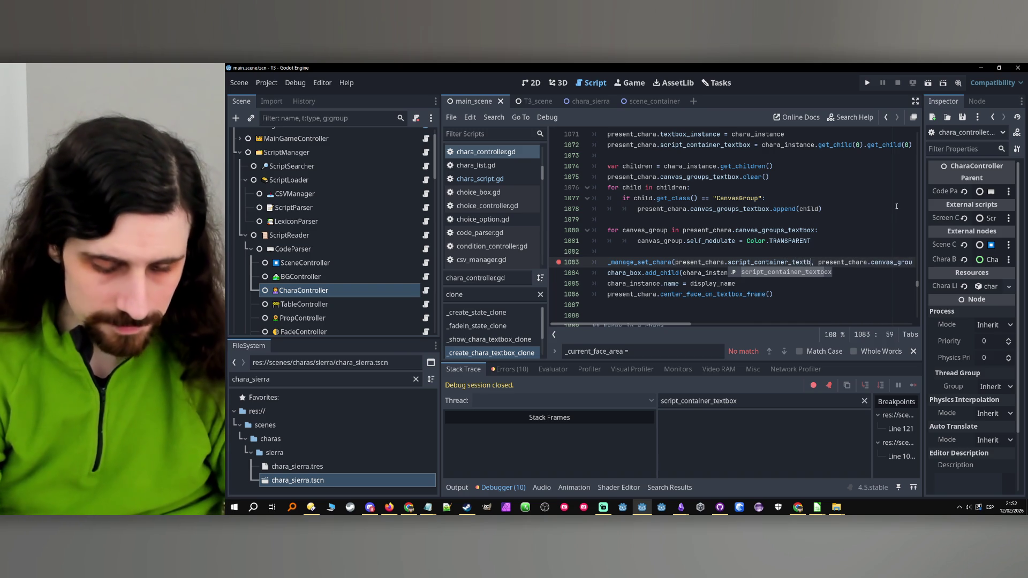
pyautogui.press('Return')
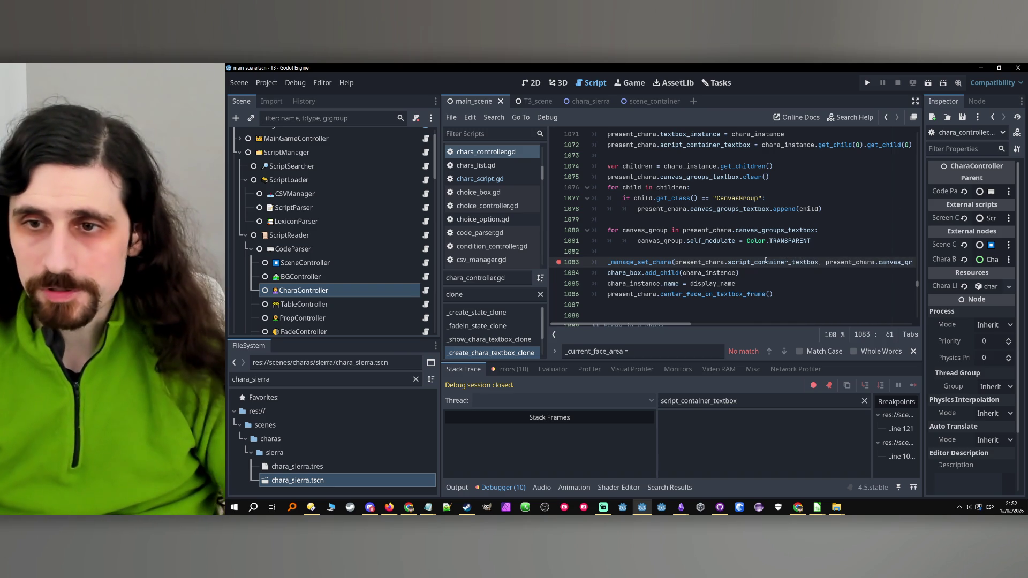
pyautogui.moveTo(677, 324)
pyautogui.mouseDown()
pyautogui.moveTo(863, 326)
pyautogui.moveTo(669, 325)
pyautogui.mouseUp()
# Remove the breakpoint on line 1083, save chara_controller.gd, and rerun the game.
pyautogui.click(709, 294)
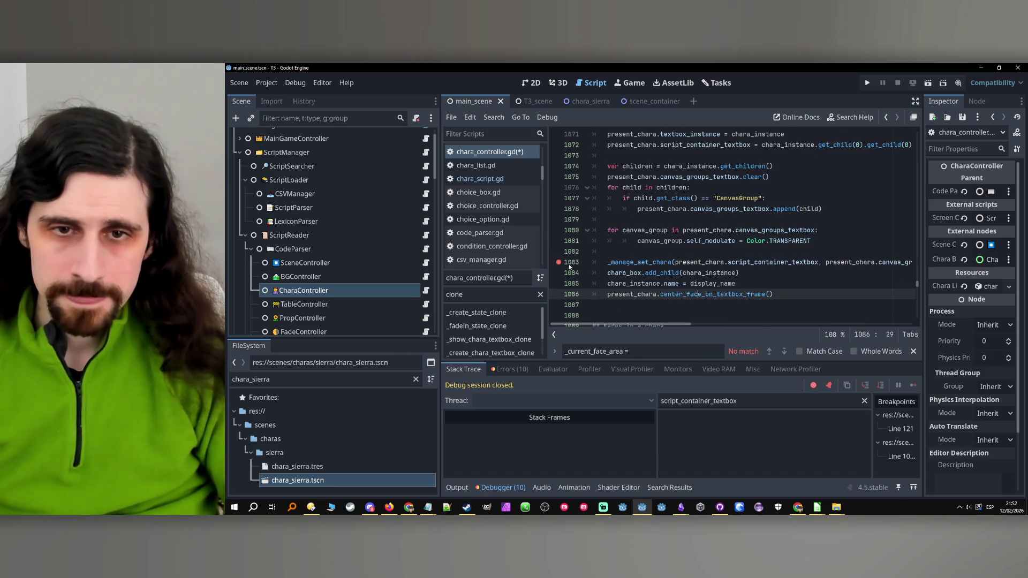
pyautogui.click(559, 263)
pyautogui.press('End')
pyautogui.hotkey('ctrl', 's')
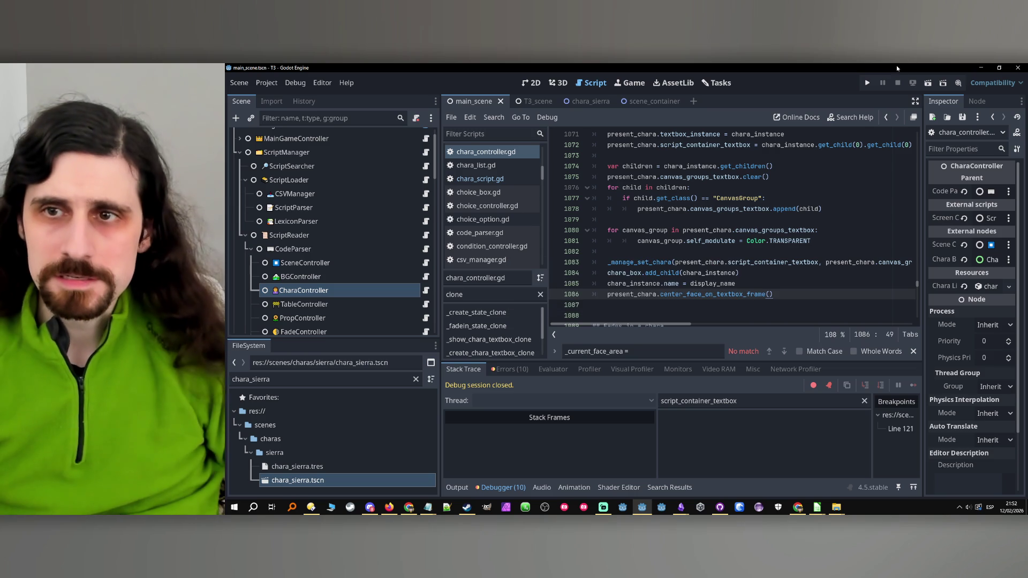
pyautogui.click(868, 83)
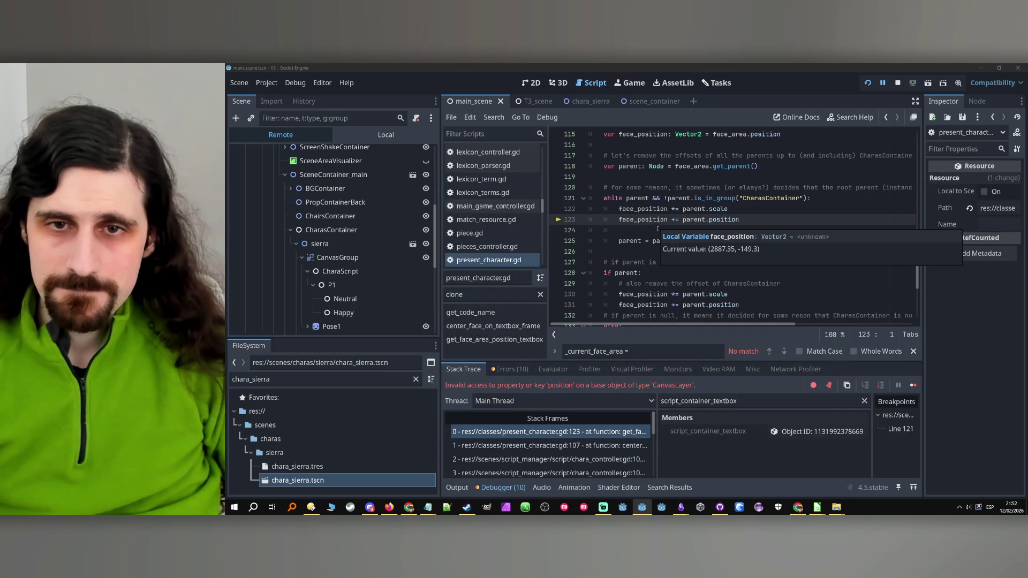
# Check the current value of face_position on line 123.
pyautogui.click(654, 220)
pyautogui.doubleClick(649, 219)
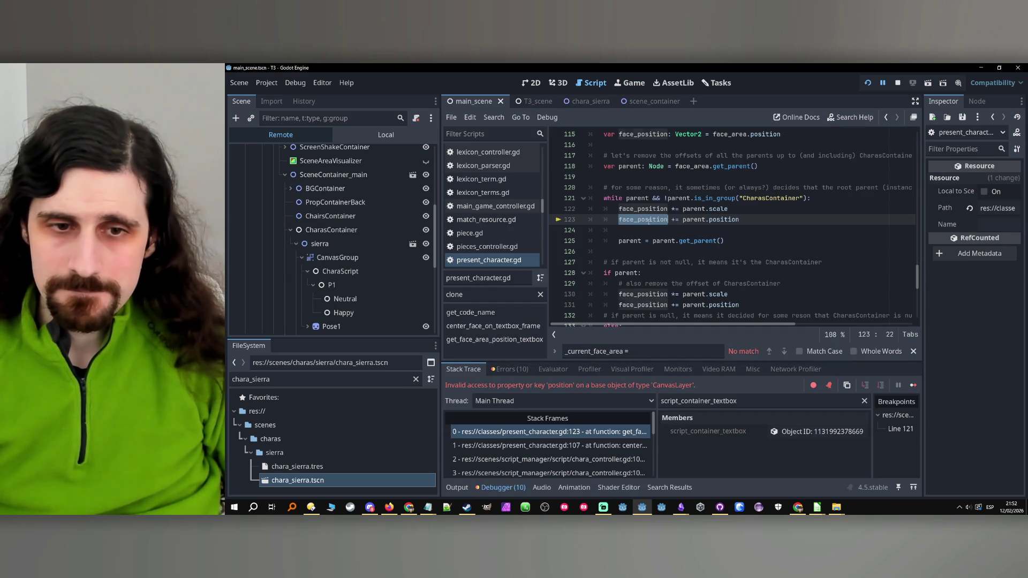
pyautogui.moveTo(651, 215)
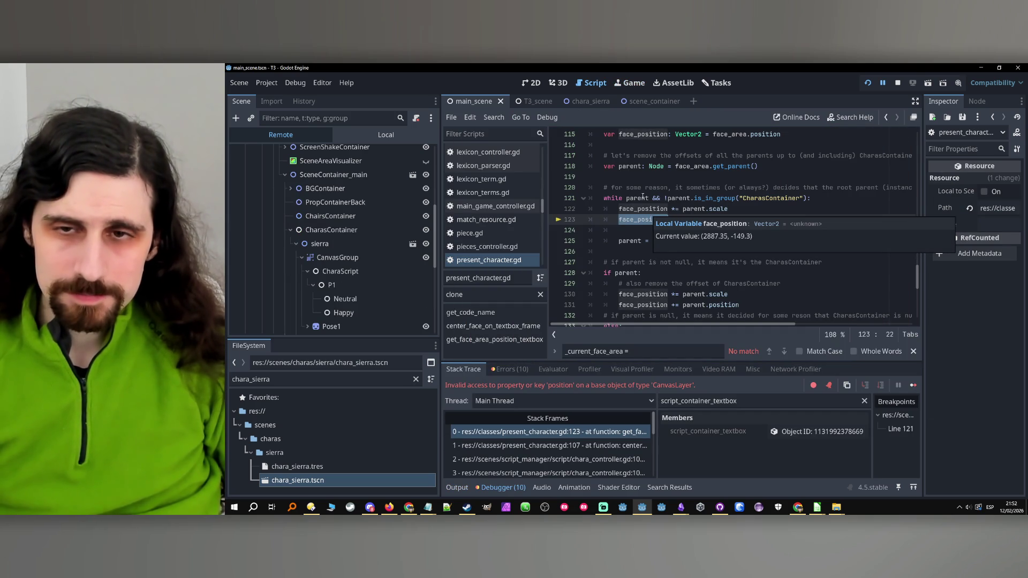
# Stop the debug session and start a new task under To do now on the Tasks board.
pyautogui.click(897, 83)
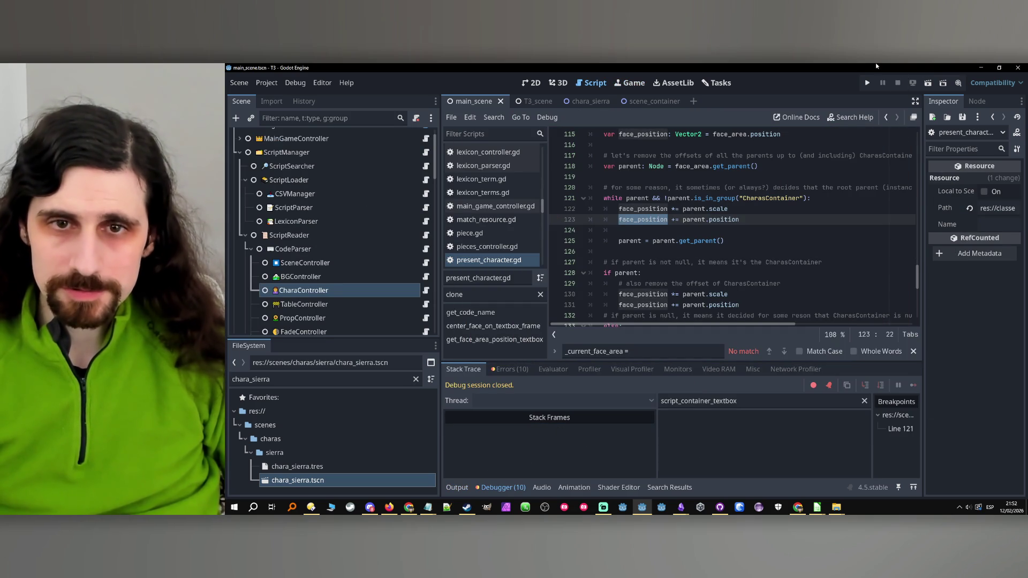
pyautogui.hotkey('ctrl', 's')
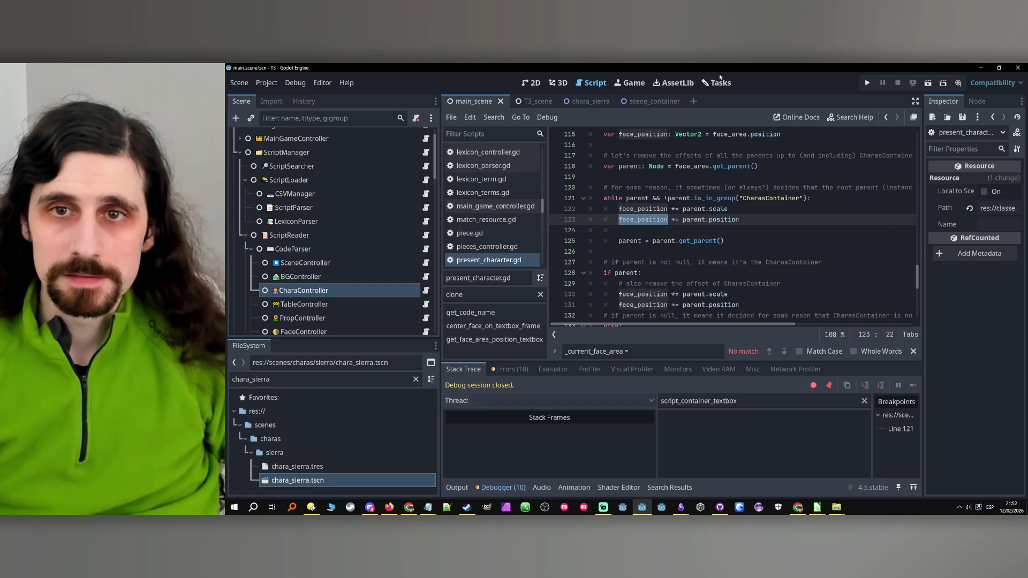
pyautogui.click(717, 83)
pyautogui.click(670, 137)
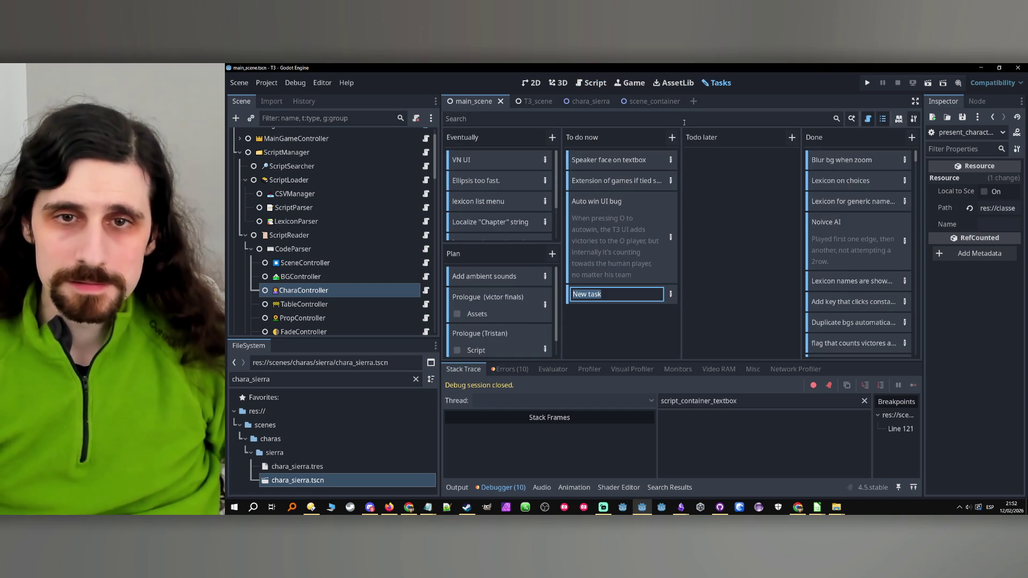
# Clear the new card's placeholder name, then delete the blank card from To do now.
pyautogui.press('BackSpace')
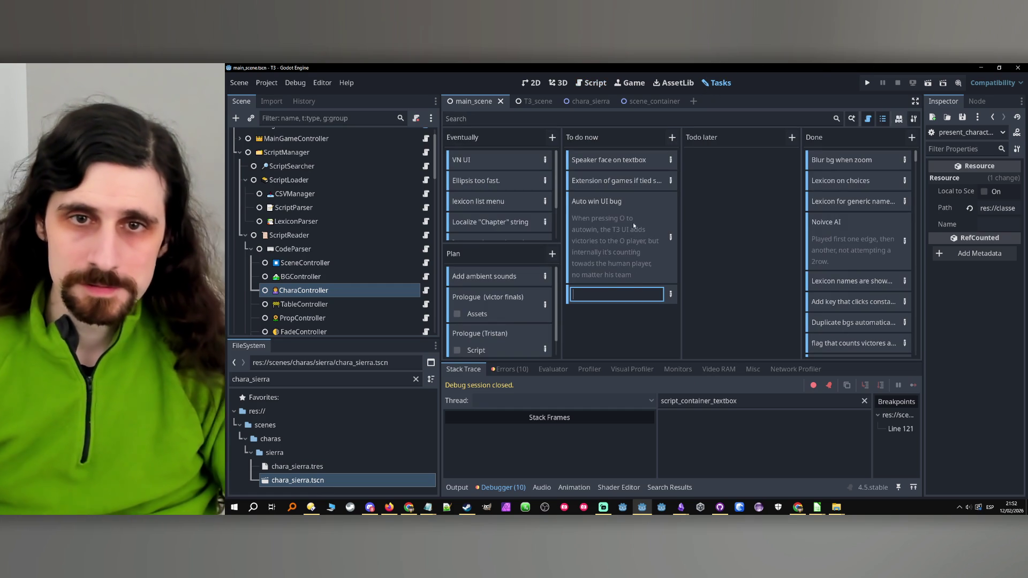
pyautogui.press('Return')
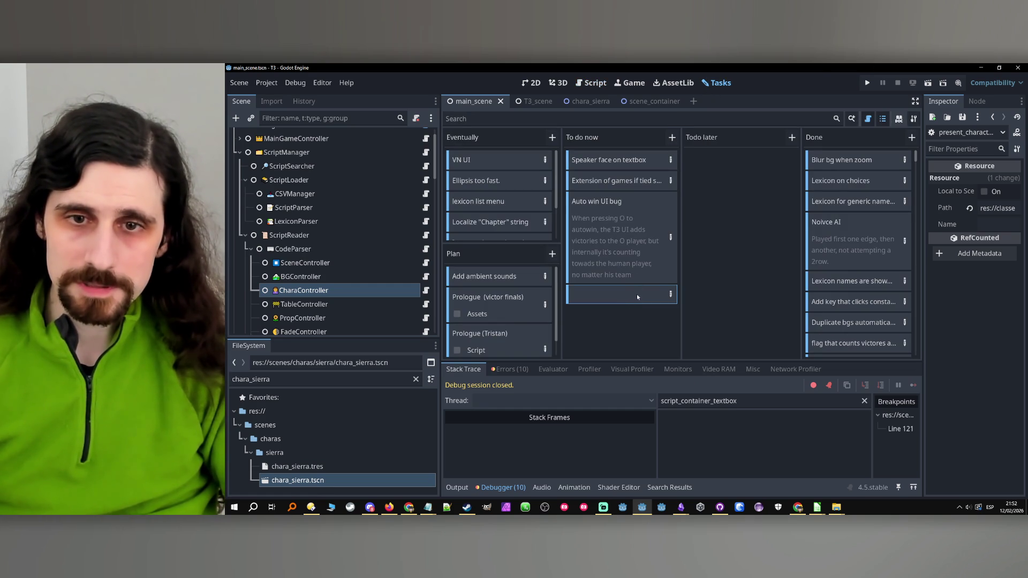
pyautogui.rightClick(632, 297)
pyautogui.click(633, 327)
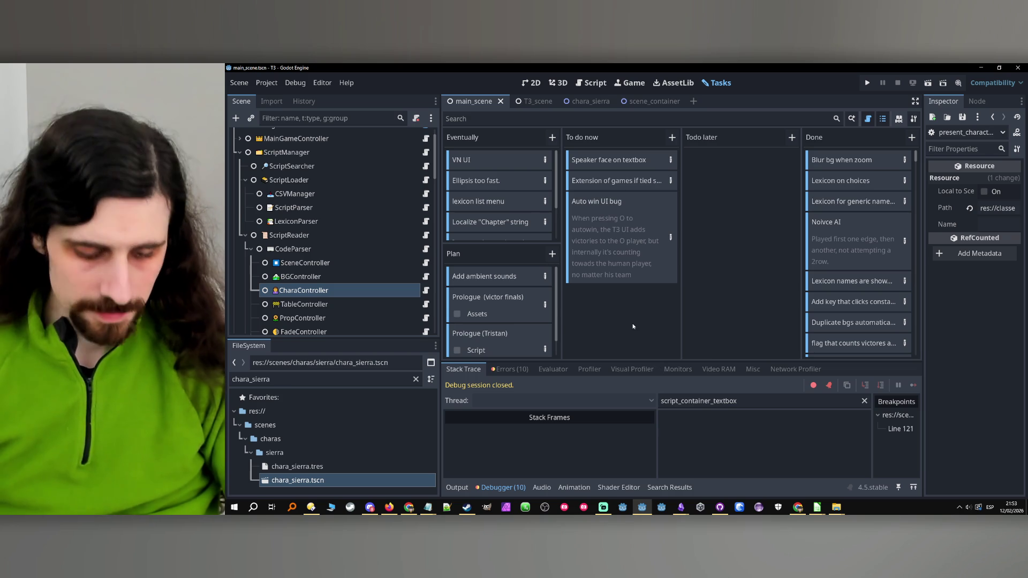